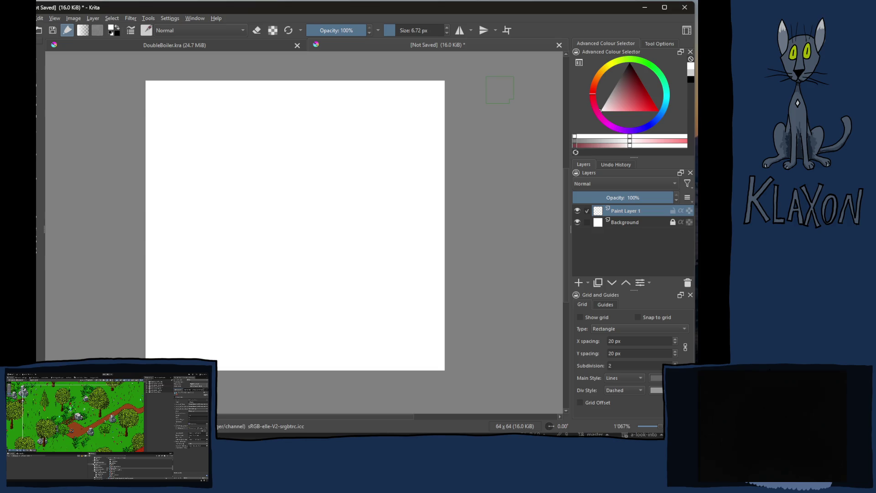
- Check the music browser briefly, then return to the Krita drawing window
key(alt+Tab)
key(alt+Tab)
key(alt+Tab)
key(alt+Tab)
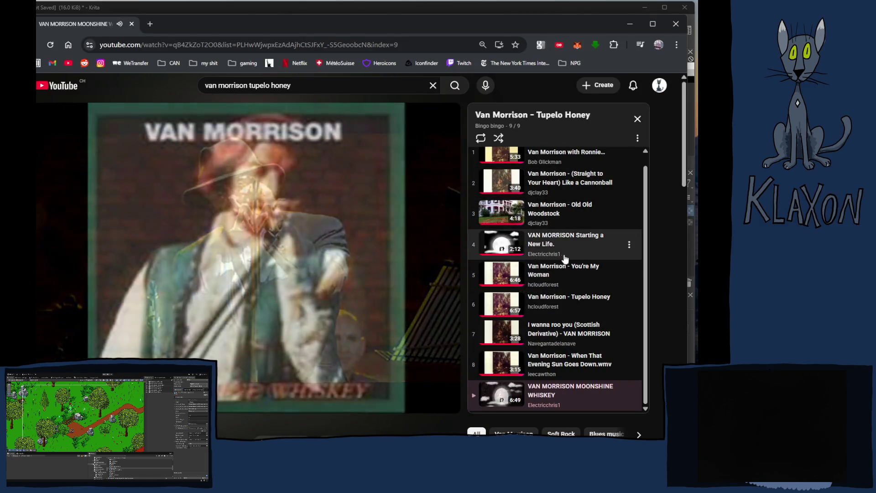
scroll(581, 273, up, 2)
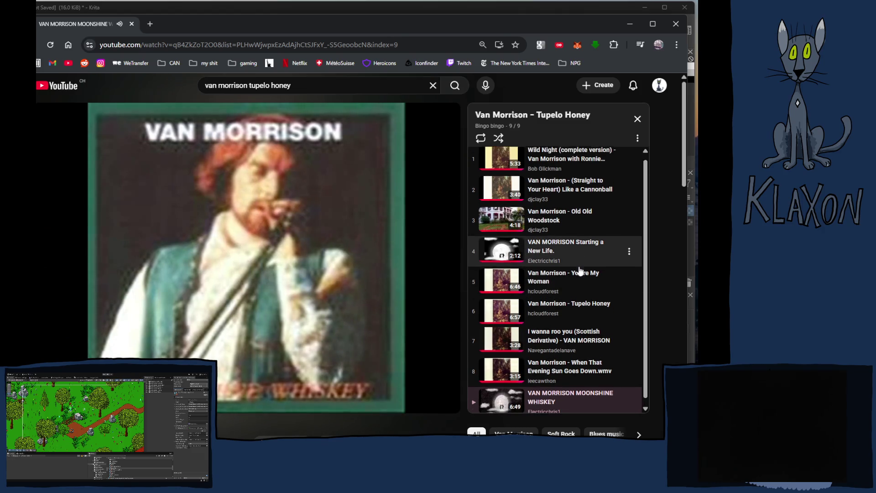
scroll(577, 269, down, 2)
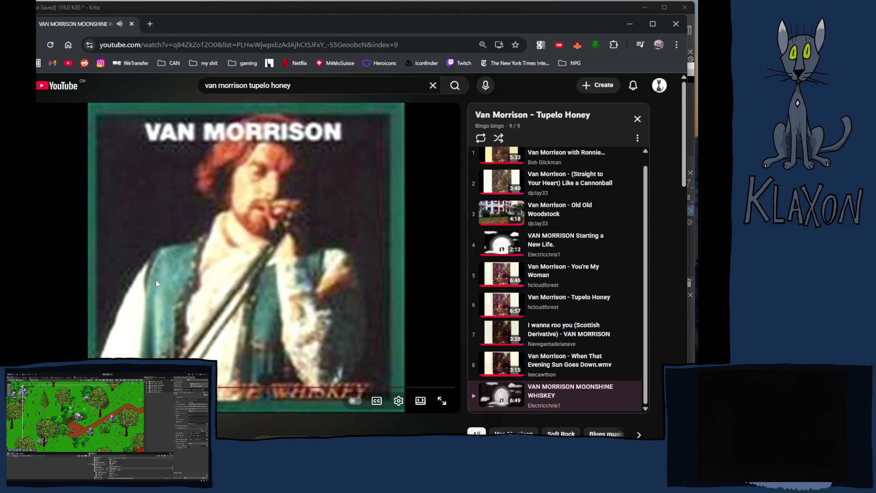
key(alt+Tab)
key(alt+Tab)
key(alt+Tab)
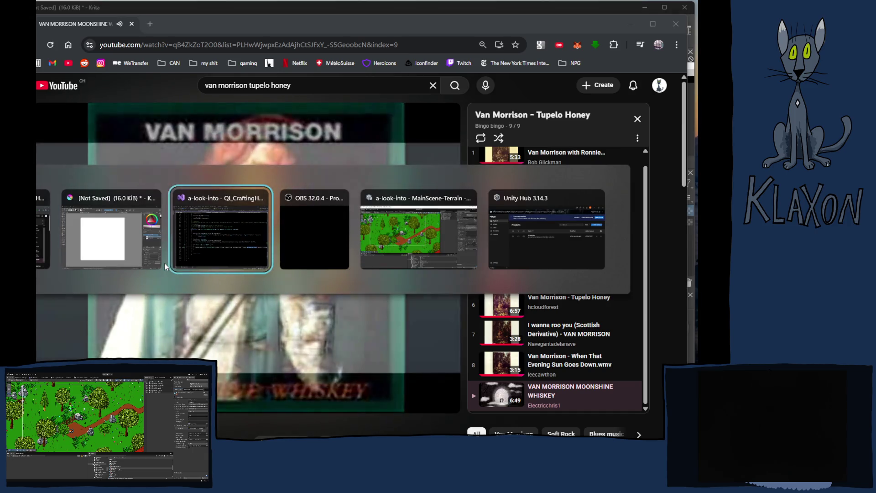
key(alt+Tab)
click(164, 263)
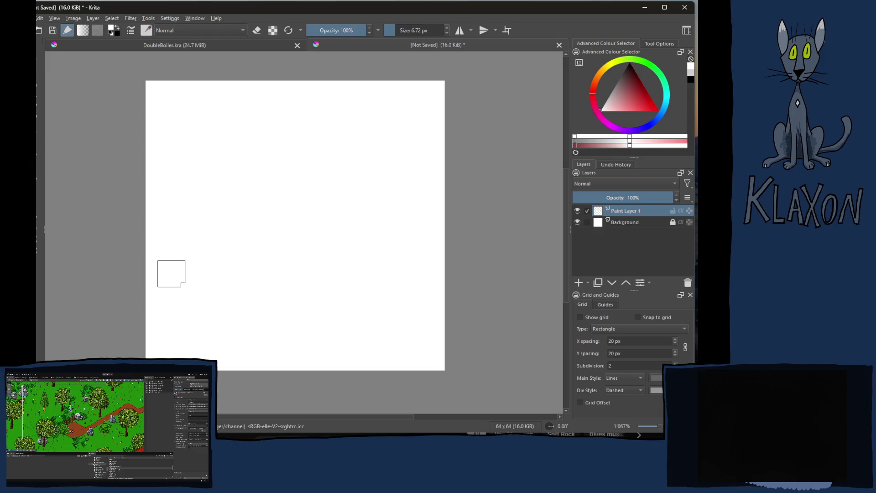
- Set the brush size to 2.80 px and pick black from the pop-up palette
click(412, 32)
text(2.8)
key(Return)
right_click(292, 160)
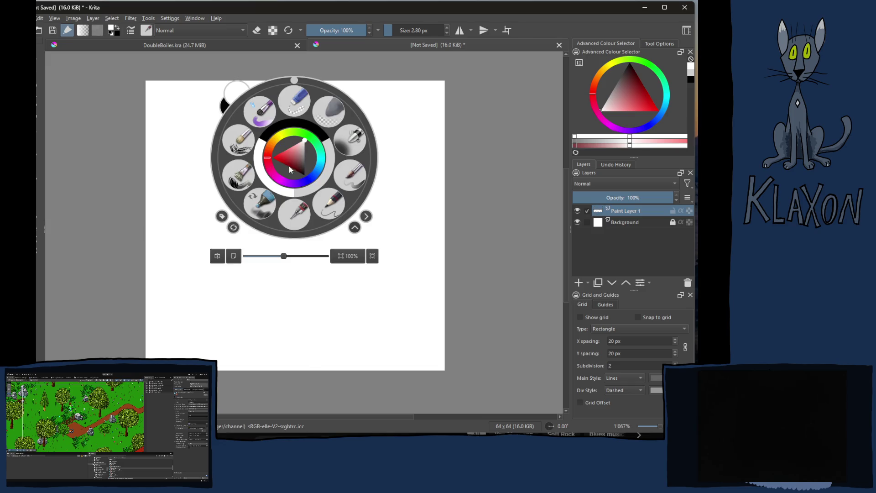
click(299, 133)
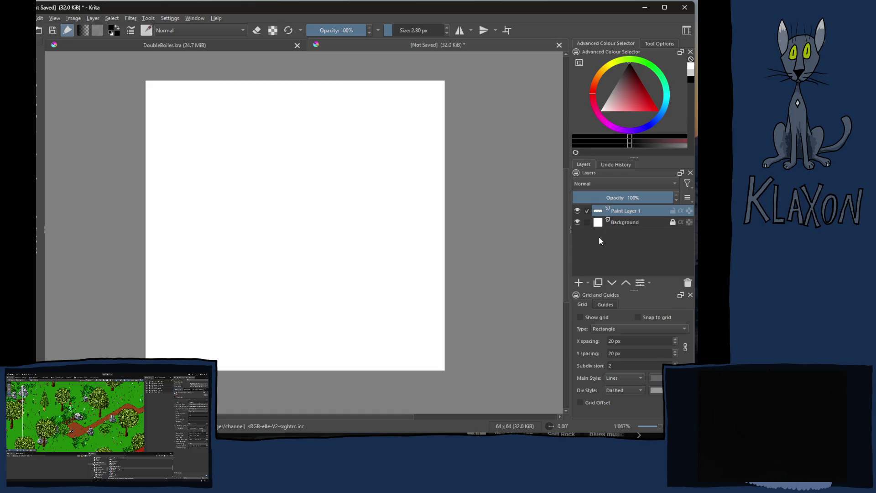
- Replace Background and Paint Layer 1 with two empty layers, selecting Paint Layer 3
click(625, 222)
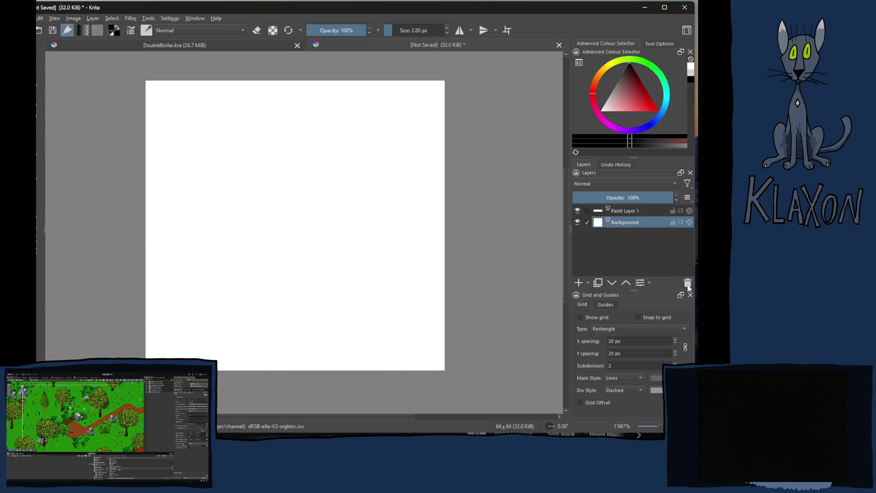
click(687, 283)
click(582, 282)
click(581, 283)
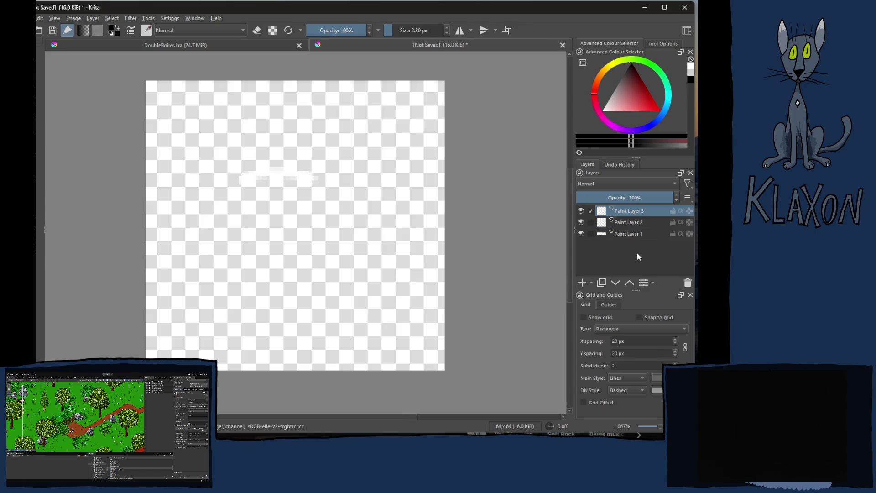
click(637, 235)
click(687, 282)
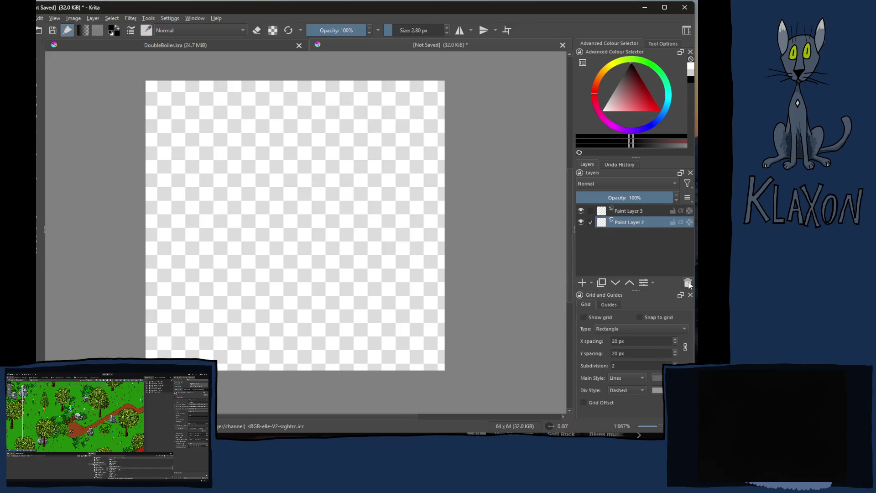
click(640, 210)
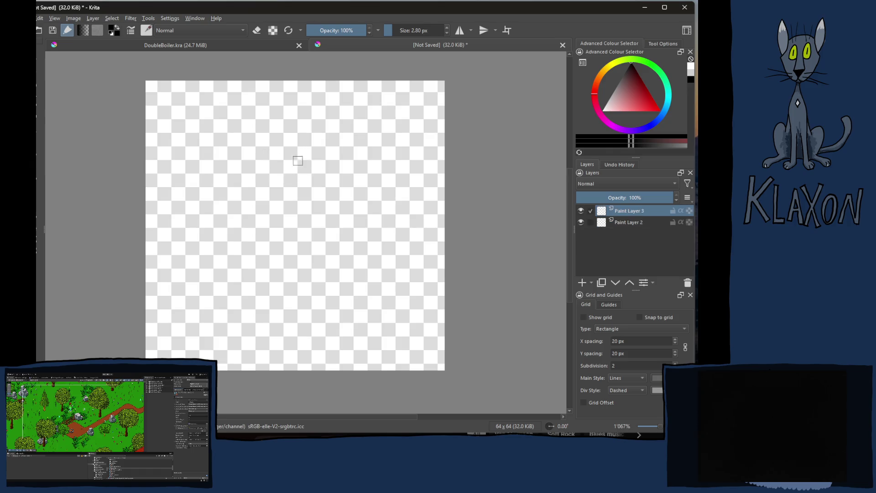
- Draw the jar outline: oval lid, band sides, round body, and a thicker lid edge
mouse_move(308, 159)
mouse_down()
mouse_move(244, 191)
mouse_move(333, 205)
mouse_move(290, 155)
mouse_up()
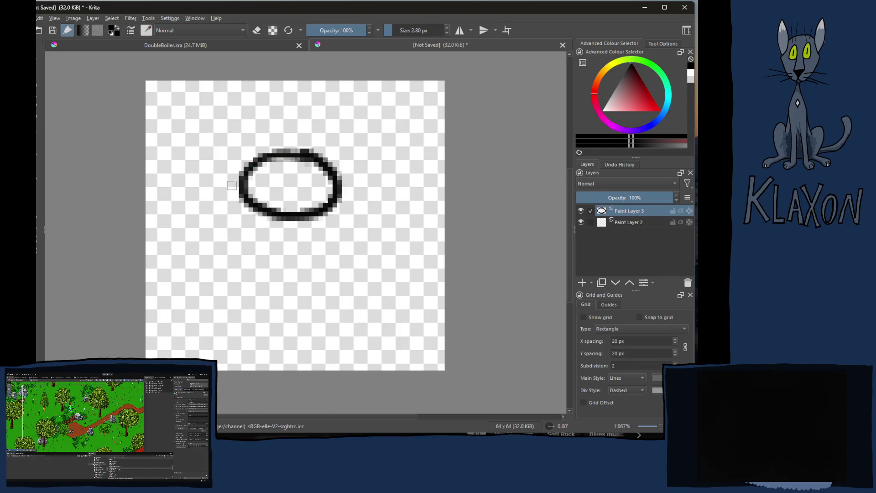
drag(237, 183, 257, 228)
mouse_move(340, 182)
mouse_down()
mouse_move(346, 199)
mouse_move(315, 234)
mouse_move(264, 227)
mouse_move(239, 211)
mouse_move(244, 221)
mouse_move(221, 247)
mouse_move(258, 260)
mouse_move(291, 251)
mouse_move(321, 265)
mouse_move(353, 230)
mouse_move(341, 214)
mouse_up()
mouse_move(230, 246)
mouse_down()
mouse_move(230, 299)
mouse_move(259, 329)
mouse_move(317, 338)
mouse_move(358, 281)
mouse_move(338, 252)
mouse_up()
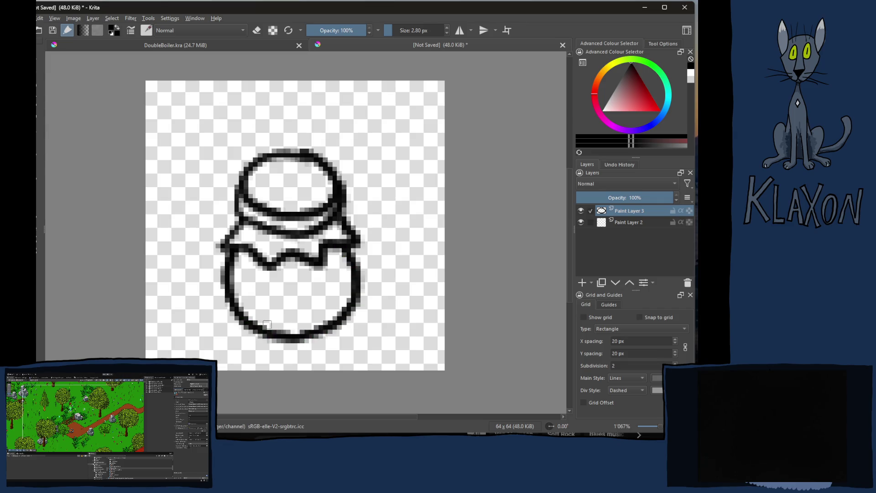
mouse_move(259, 319)
mouse_down()
mouse_move(274, 304)
mouse_move(318, 315)
mouse_up()
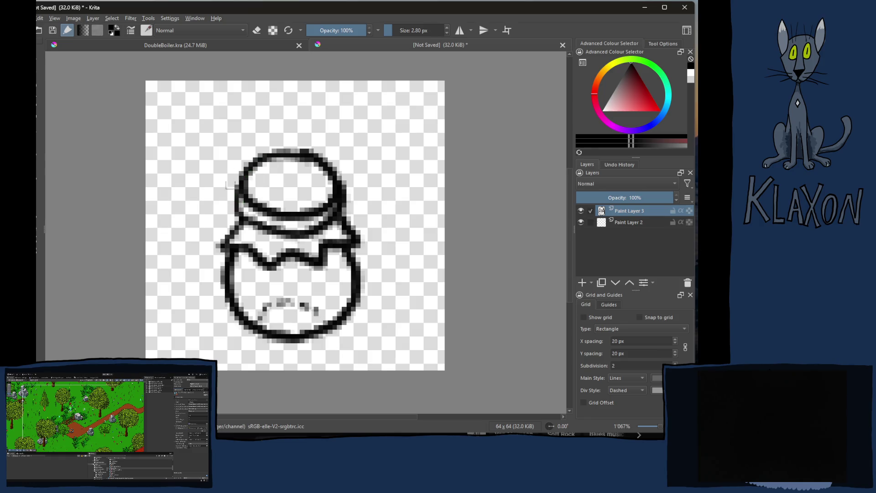
mouse_move(249, 201)
mouse_down()
mouse_move(253, 173)
mouse_move(286, 167)
mouse_move(316, 169)
mouse_move(346, 198)
mouse_up()
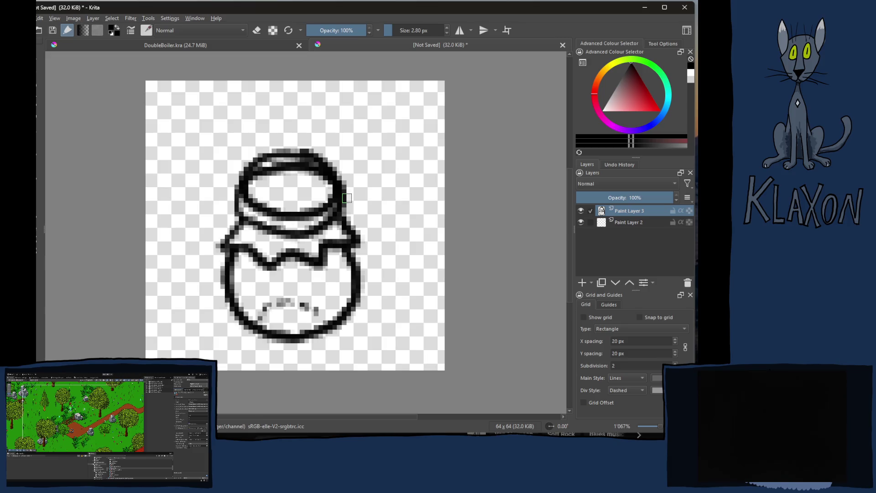
- Erase the stray pixels along the lid's top and inner edges
key(e)
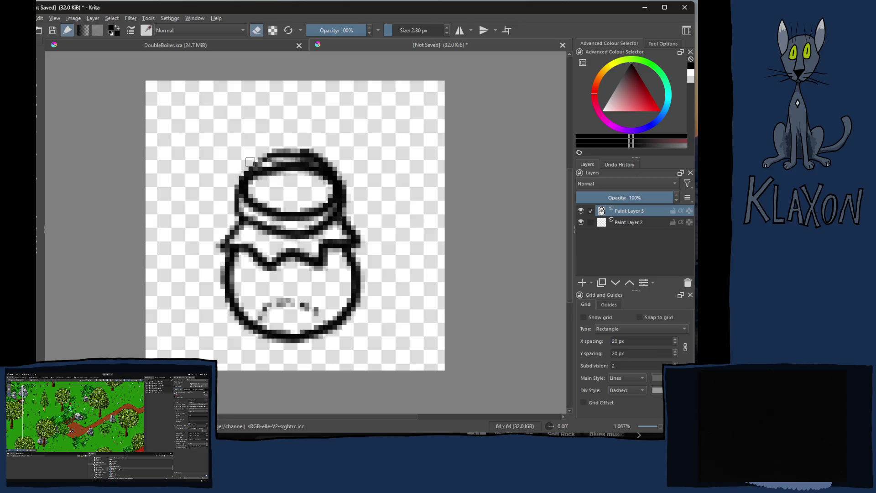
mouse_move(274, 154)
mouse_down()
mouse_move(289, 154)
mouse_move(254, 161)
mouse_move(319, 157)
mouse_move(308, 156)
mouse_move(351, 197)
mouse_up()
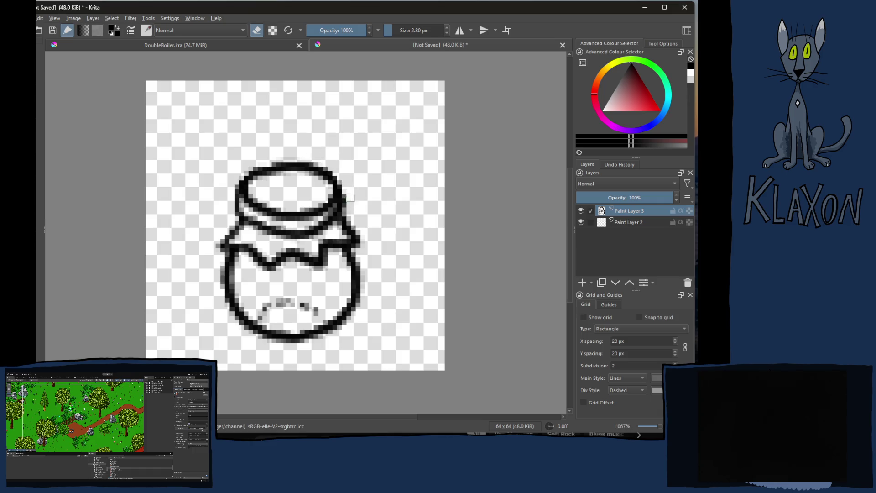
mouse_move(272, 172)
mouse_down()
mouse_move(273, 181)
mouse_move(305, 174)
mouse_move(317, 180)
mouse_up()
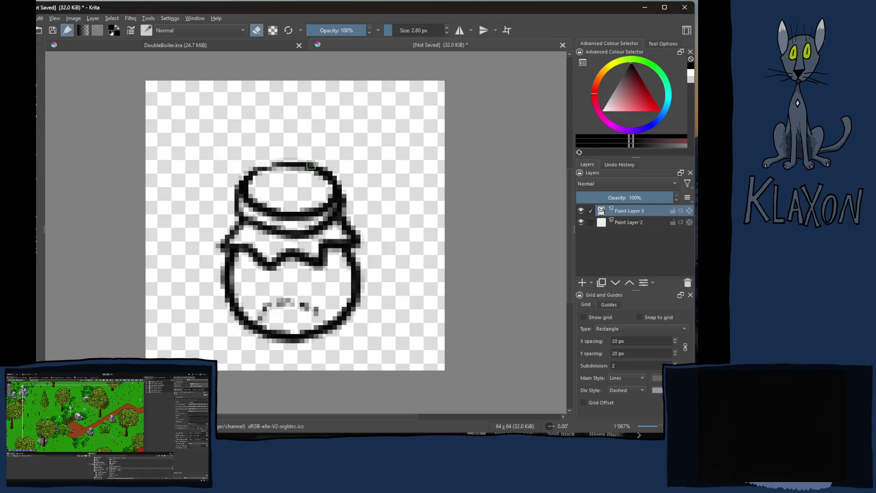
- Darken the lid's top rim and fill in its left side and lower rim
right_click(254, 154)
key(e)
mouse_move(247, 182)
mouse_down()
mouse_move(272, 163)
mouse_move(311, 166)
mouse_up()
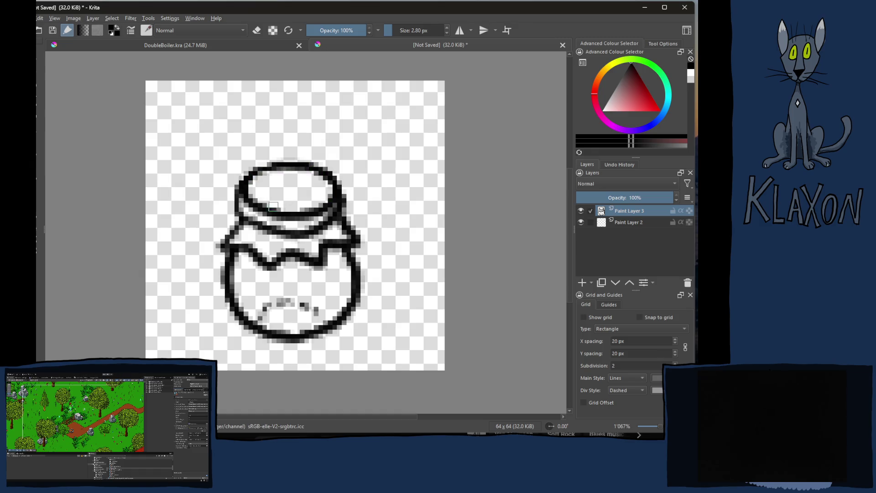
mouse_move(242, 195)
mouse_down()
mouse_move(272, 218)
mouse_move(224, 243)
mouse_move(251, 249)
mouse_move(277, 271)
mouse_up()
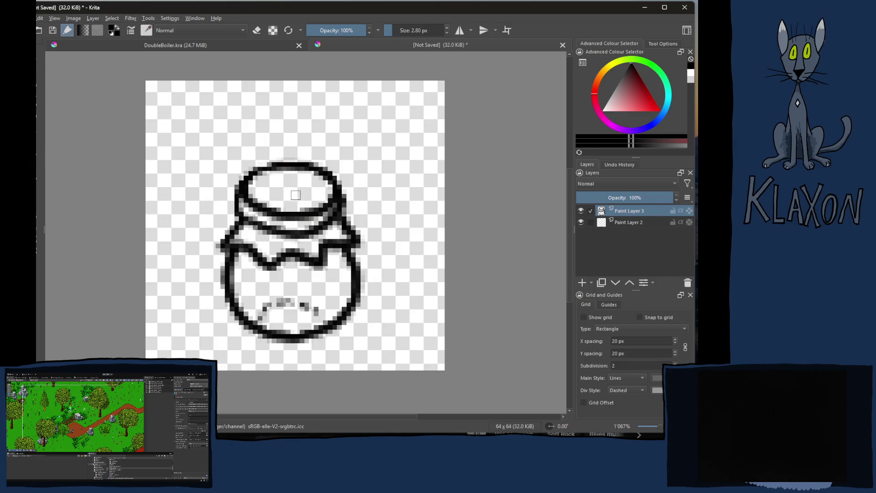
- Erase the stray specks inside the jar body
key(e)
mouse_move(253, 288)
mouse_down()
mouse_move(306, 305)
mouse_move(265, 319)
mouse_move(289, 317)
mouse_move(264, 330)
mouse_move(284, 322)
mouse_move(301, 335)
mouse_move(322, 321)
mouse_up()
right_click(272, 283)
right_click(276, 252)
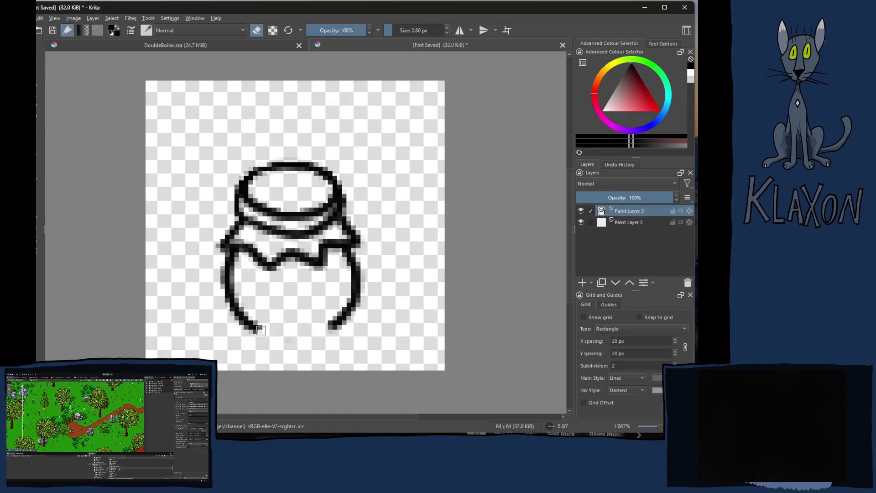
key(e)
- Redraw the jar's bottom curve, undoing an extra stroke and thinning its edge
drag(257, 330, 333, 323)
mouse_move(256, 339)
mouse_down()
mouse_move(273, 348)
mouse_move(330, 343)
mouse_move(345, 315)
mouse_up()
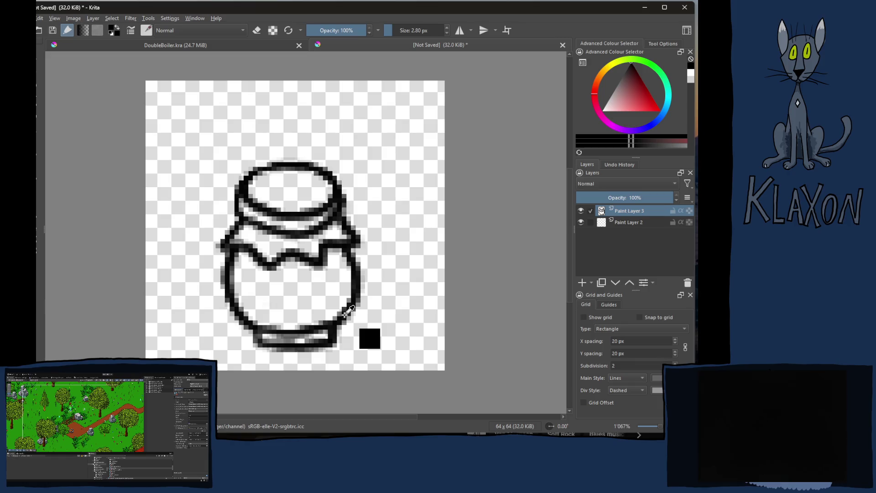
key(ctrl+z)
drag(258, 329, 314, 330)
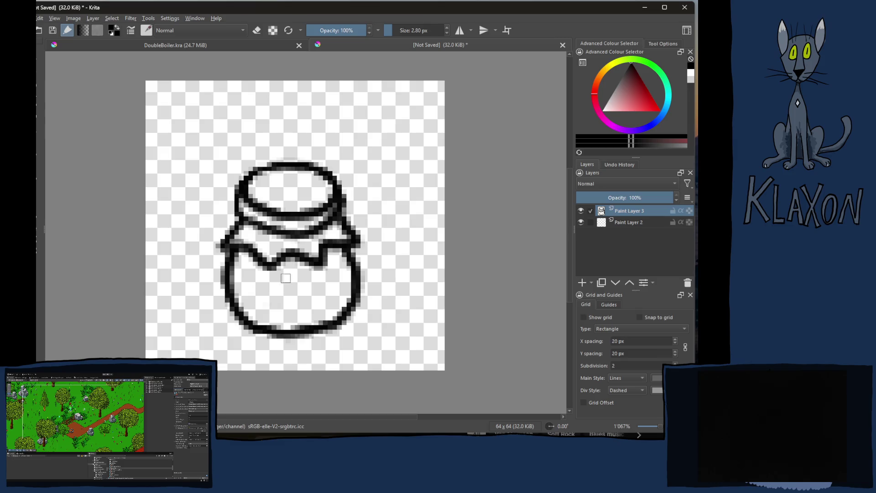
key(e)
mouse_move(280, 314)
mouse_down()
mouse_move(270, 322)
mouse_move(292, 321)
mouse_up()
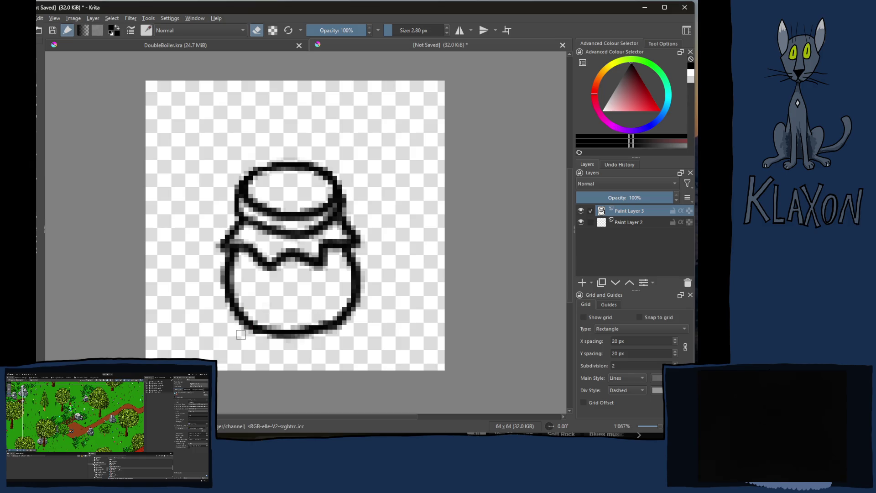
drag(256, 342, 293, 333)
- Make the jar's bottom outline solid black with the painting brush
right_click(238, 305)
click(201, 206)
key(e)
drag(254, 328, 281, 328)
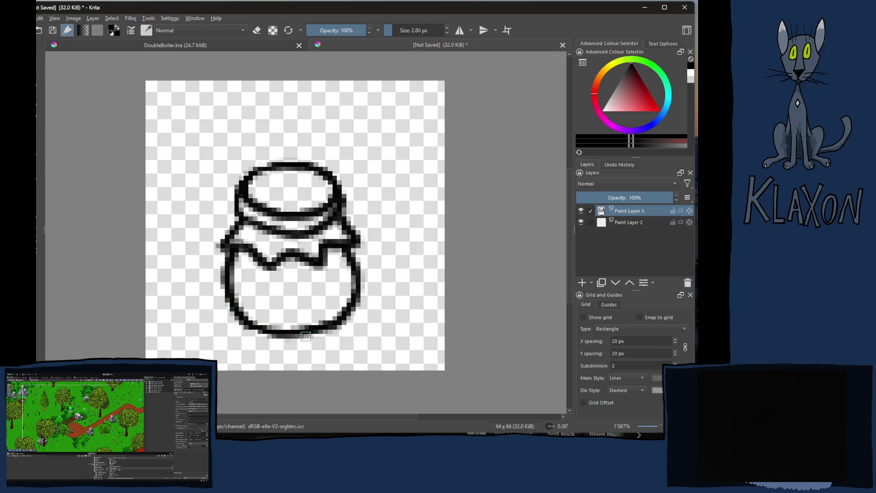
- Preview the sprite at 100%, return to fit view, and switch to DoubleBoiler.kra
key(1)
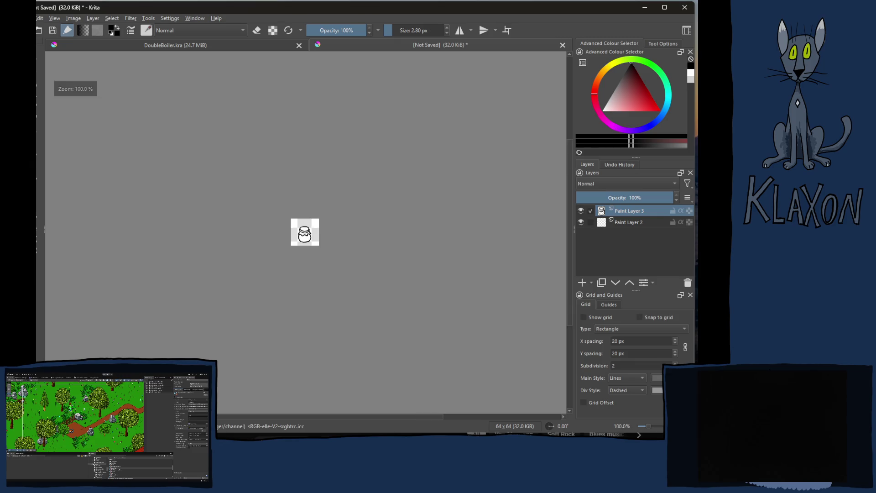
key(2)
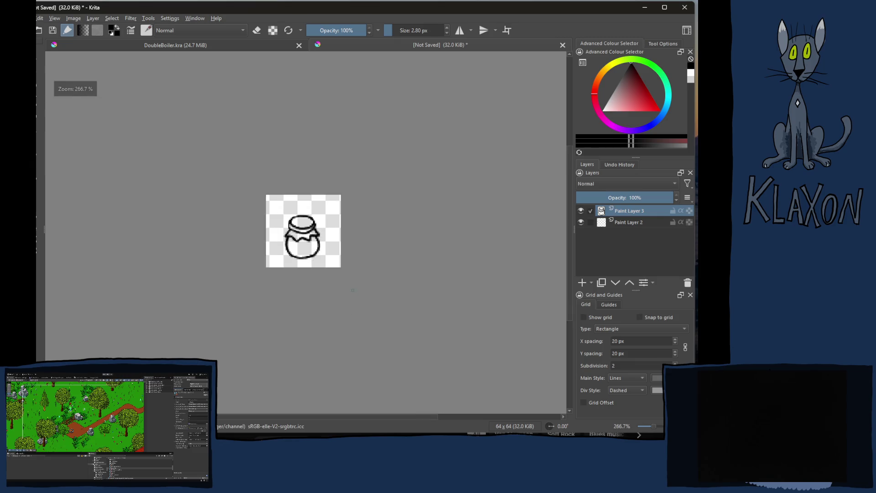
key(e)
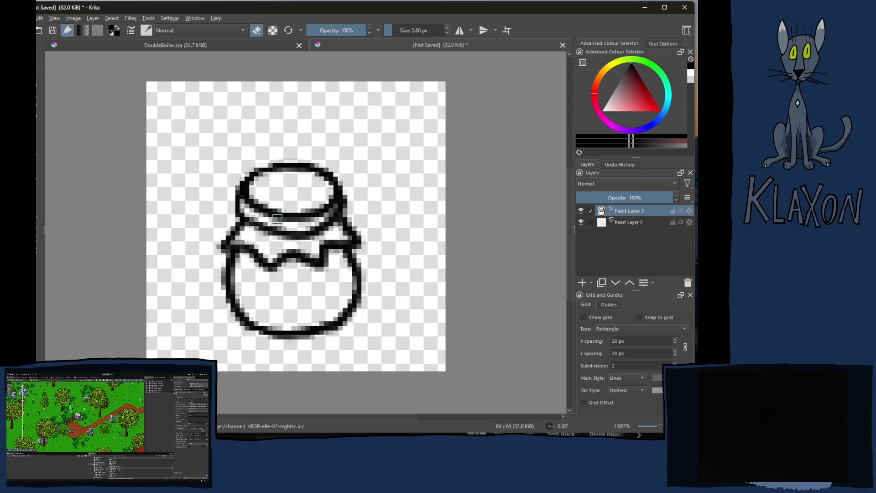
right_click(280, 228)
click(228, 165)
key(e)
click(213, 45)
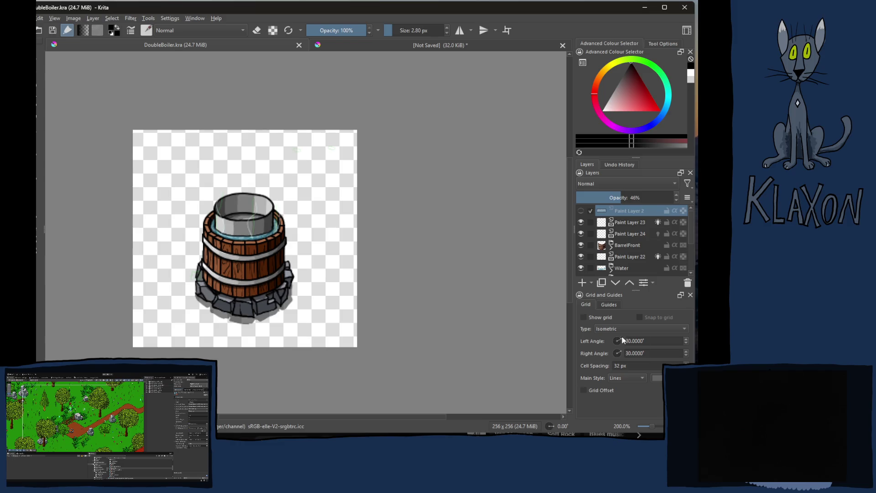
- Expand the Pot group in the Layers docker and locate its Honeycomb layer
scroll(632, 250, down, 2)
scroll(632, 251, down, 2)
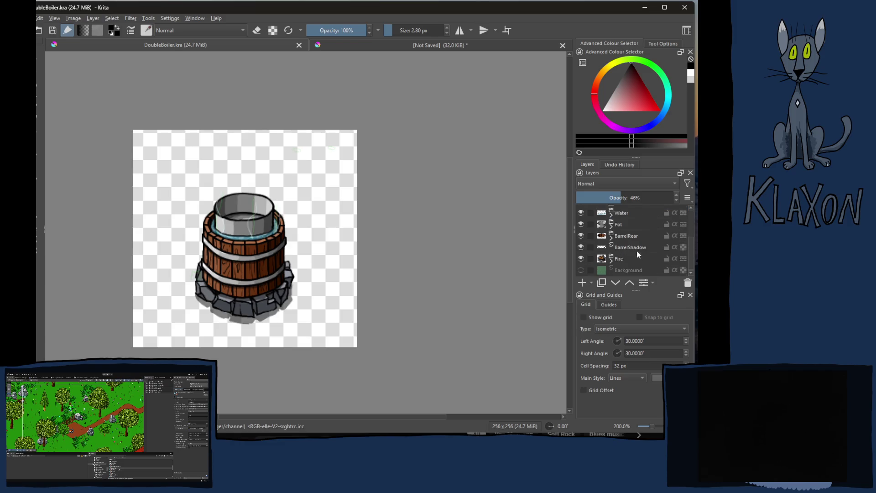
scroll(628, 250, up, 5)
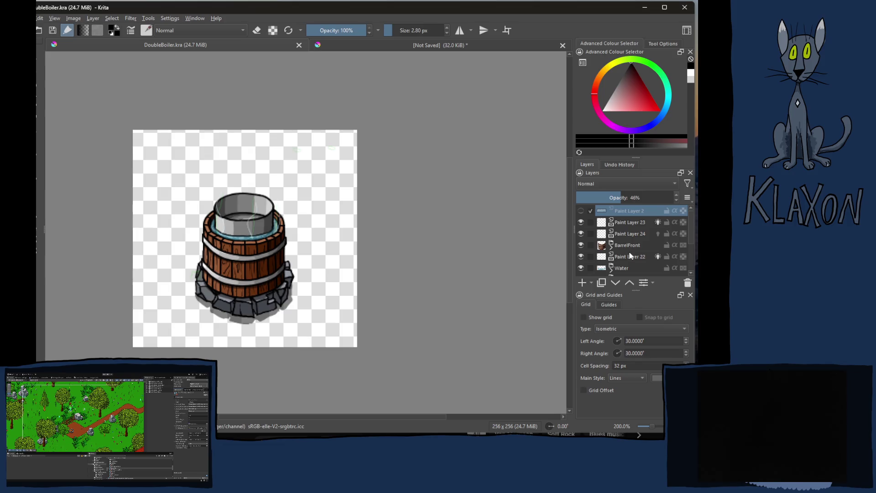
scroll(629, 246, down, 3)
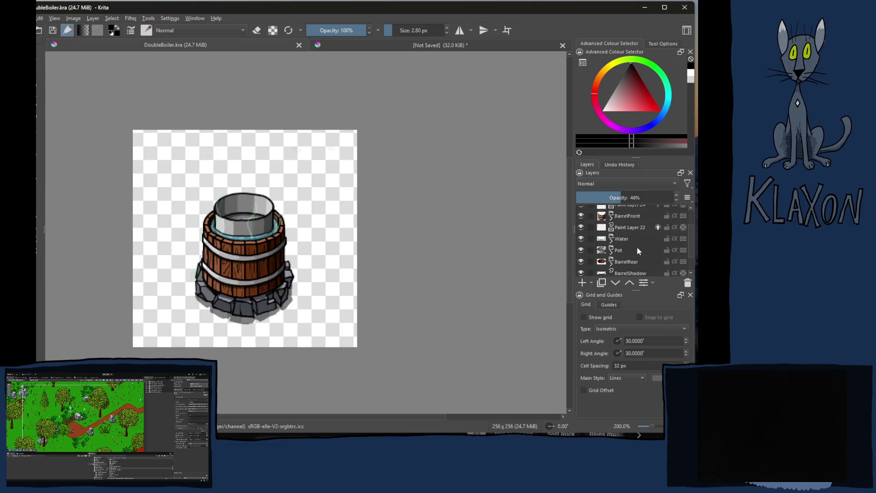
scroll(643, 246, up, 3)
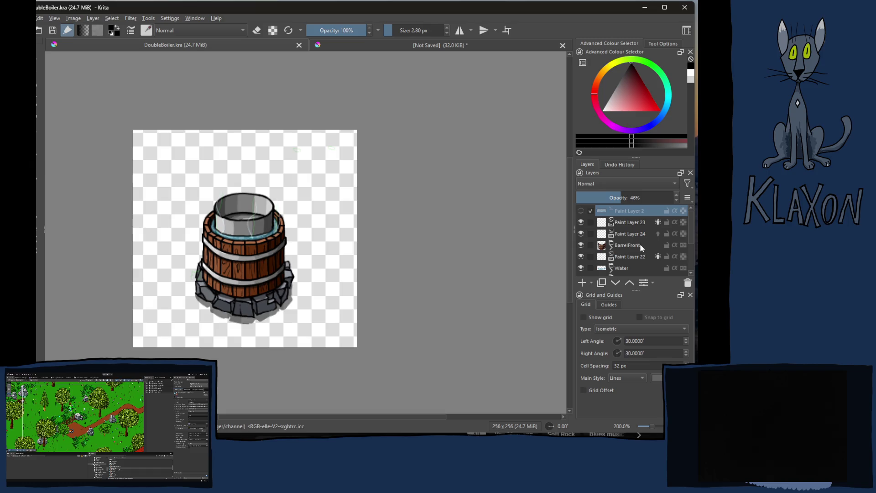
click(628, 222)
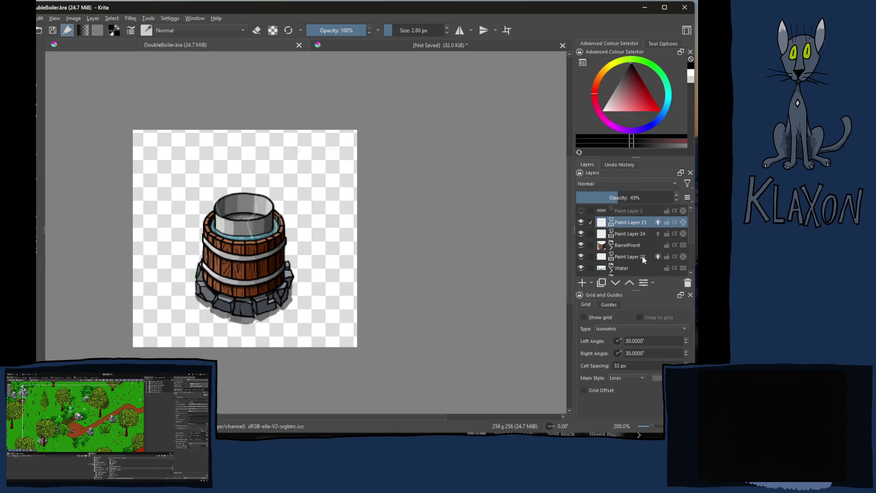
scroll(642, 256, down, 5)
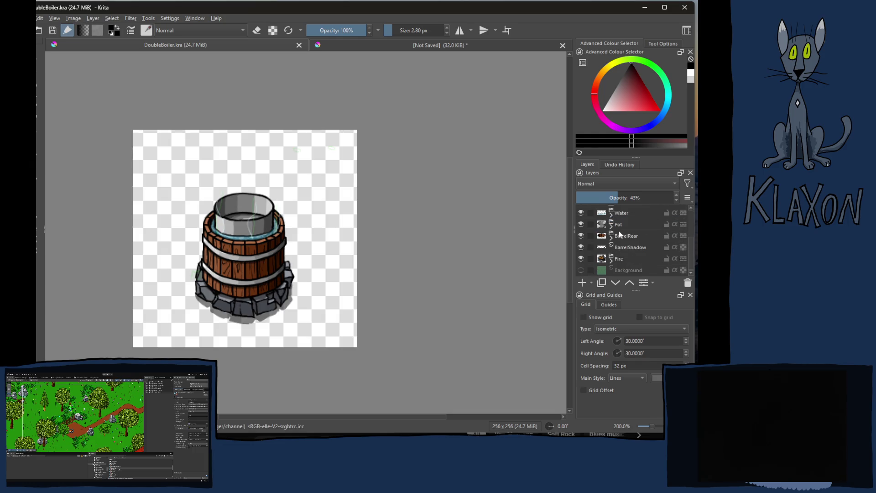
click(612, 226)
scroll(648, 232, down, 1)
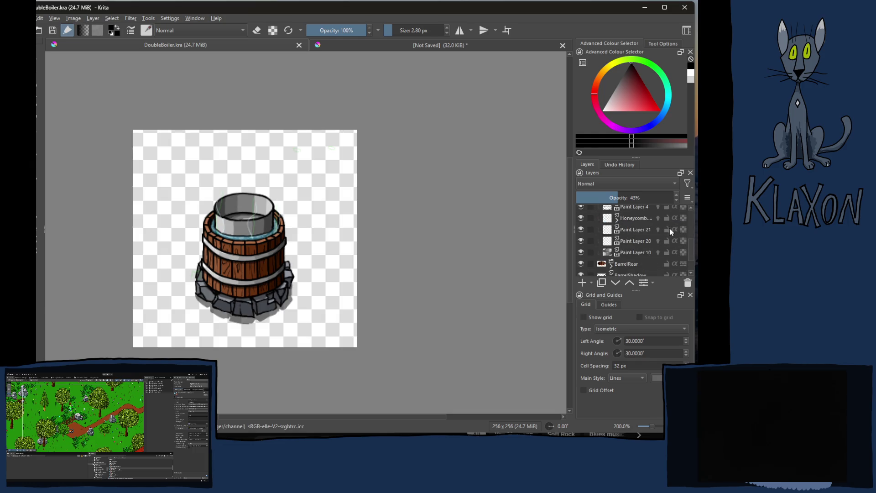
right_click(634, 219)
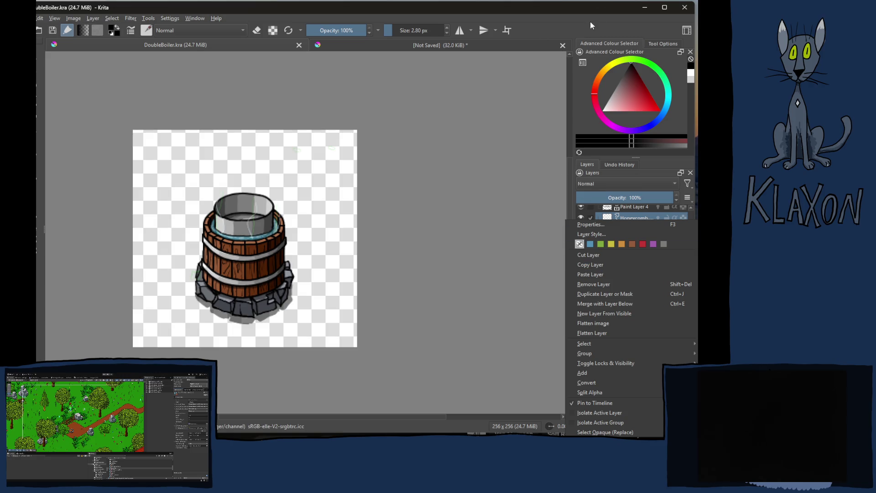
click(580, 32)
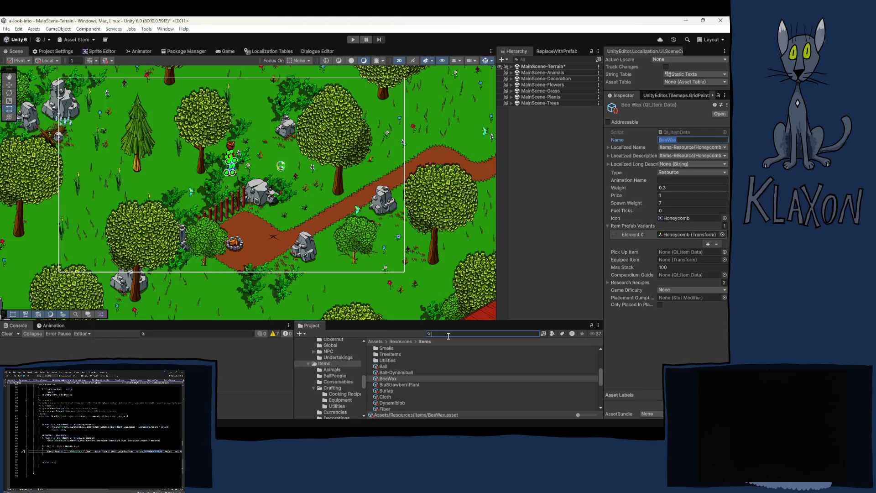
- Filter Unity's Project window with 'honeyc' to show the Honeycomb assets
text(honeyc)
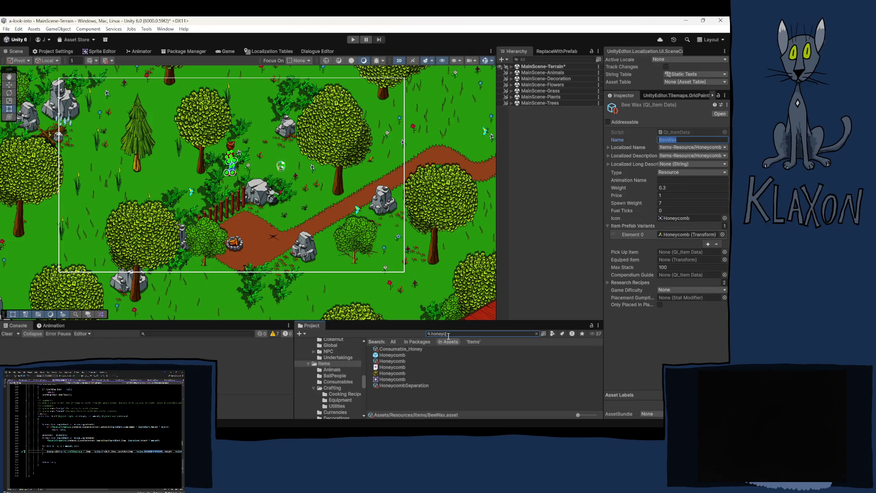
click(434, 368)
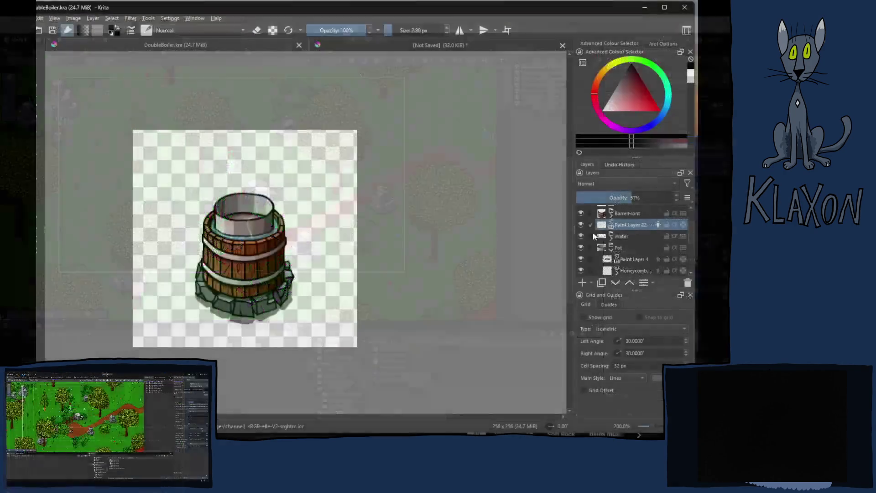
- Delete the empty Paint Layer 2 from the jar document and drag Honeycomb.png onto its canvas
click(427, 44)
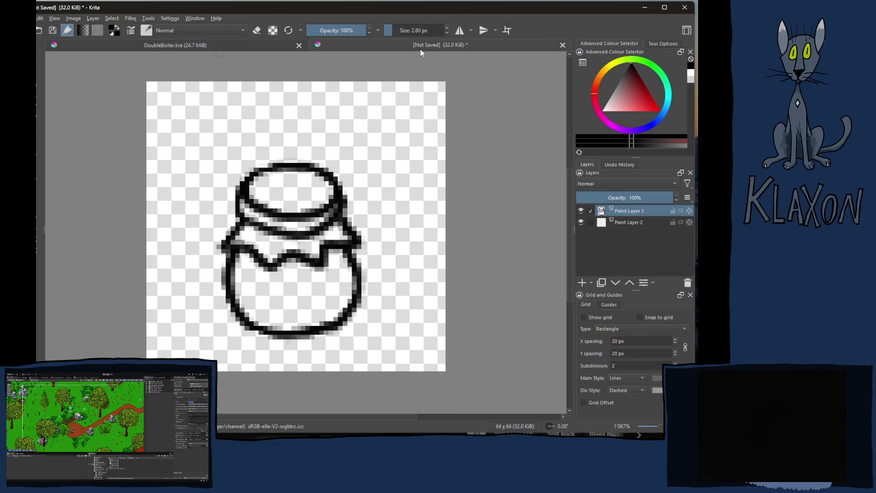
click(619, 222)
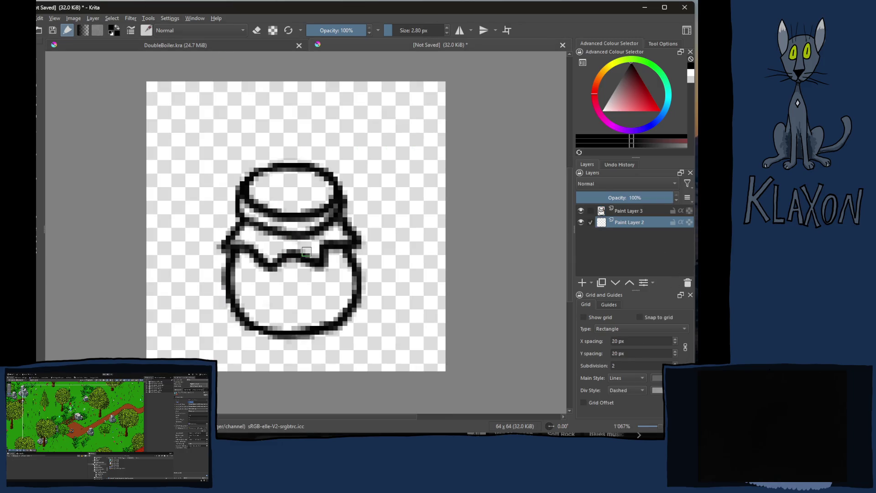
scroll(292, 246, down, 5)
scroll(260, 246, up, 2)
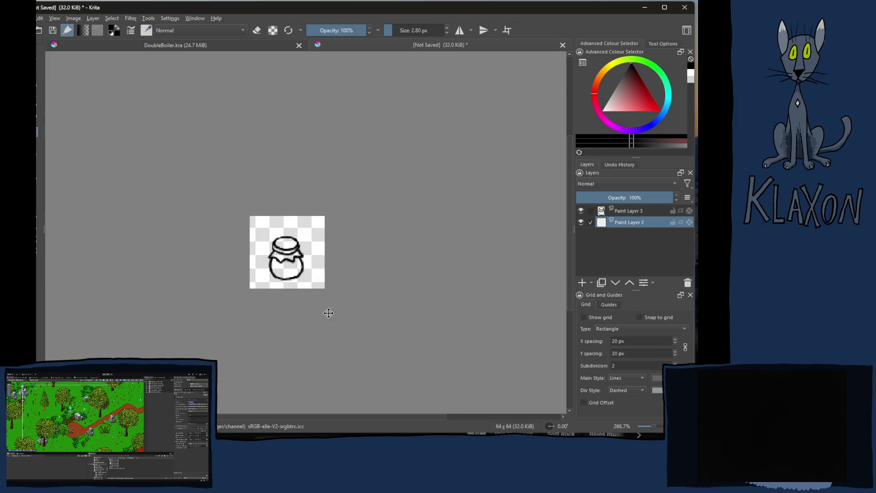
click(303, 271)
click(687, 283)
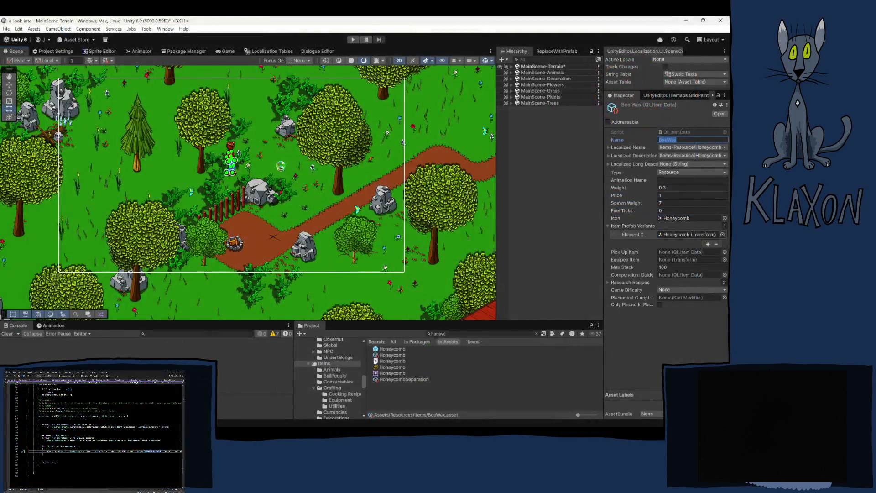
drag(383, 361, 460, 283)
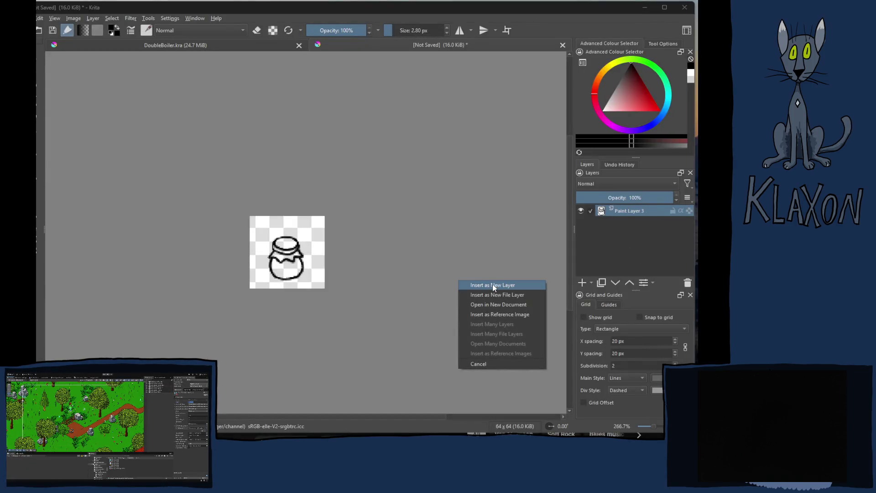
- Insert Honeycomb.png as a new layer, sample its yellow, hide it, and select Paint Layer 3
click(475, 285)
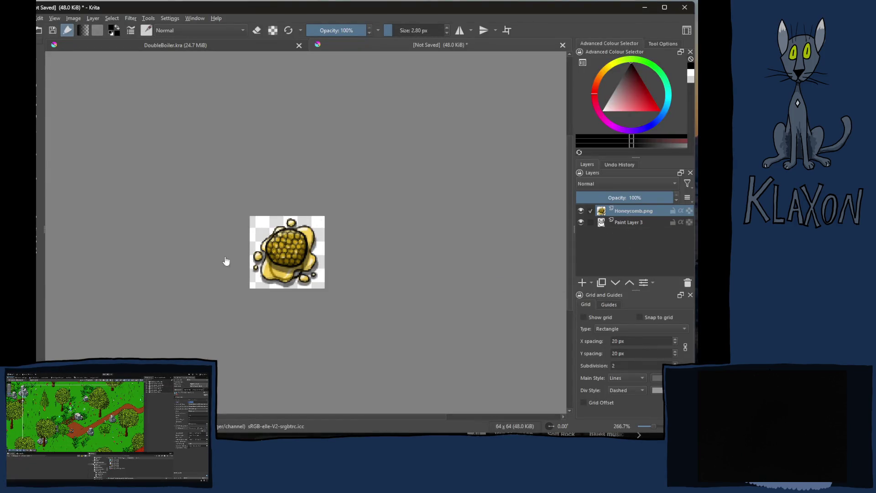
scroll(292, 252, up, 5)
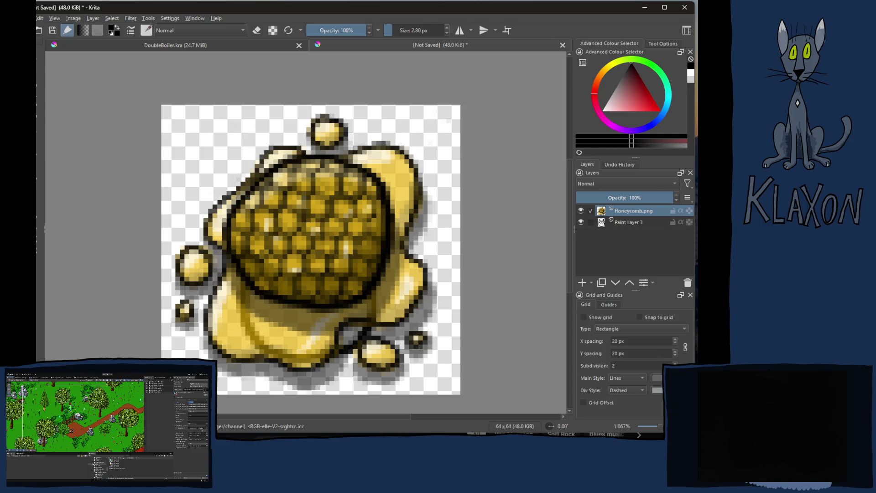
ctrl+click(238, 327)
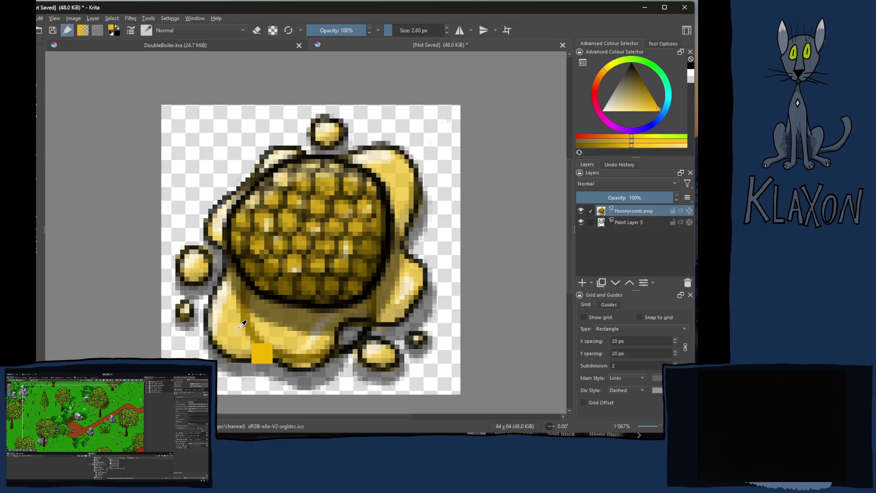
click(581, 211)
click(622, 225)
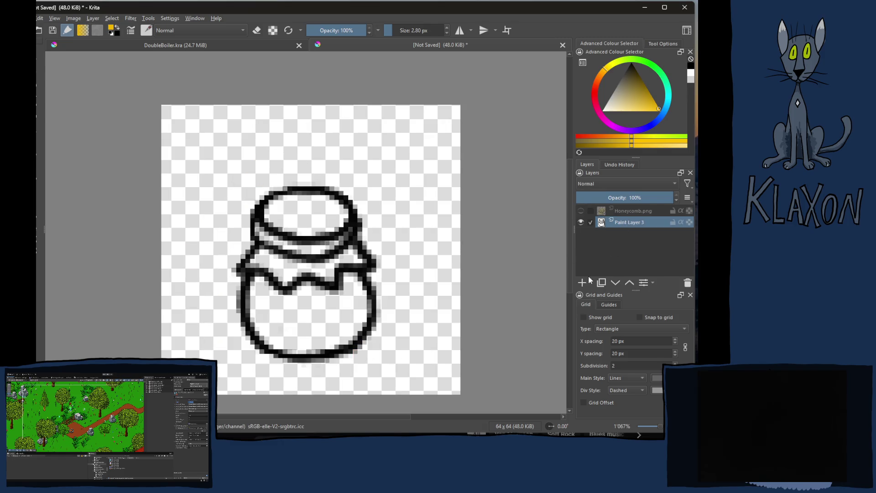
- Bucket-fill the jar body yellow on a new layer at about 66% opacity
click(582, 282)
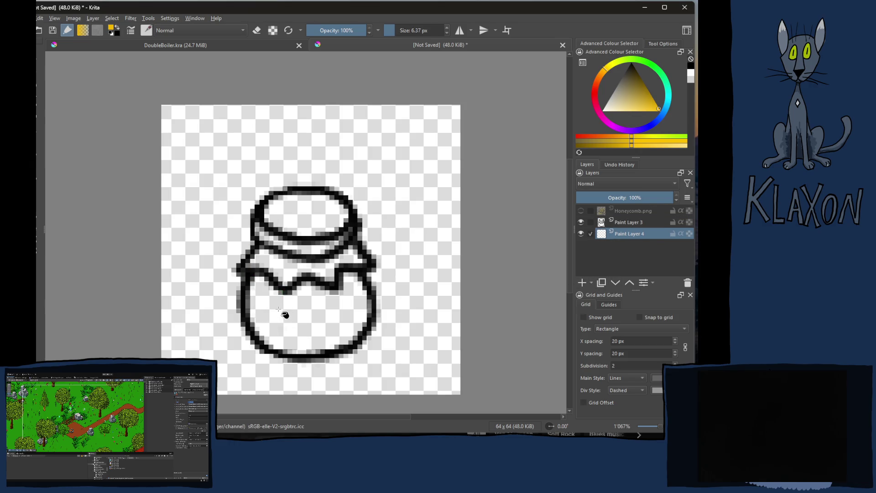
key(f)
click(302, 304)
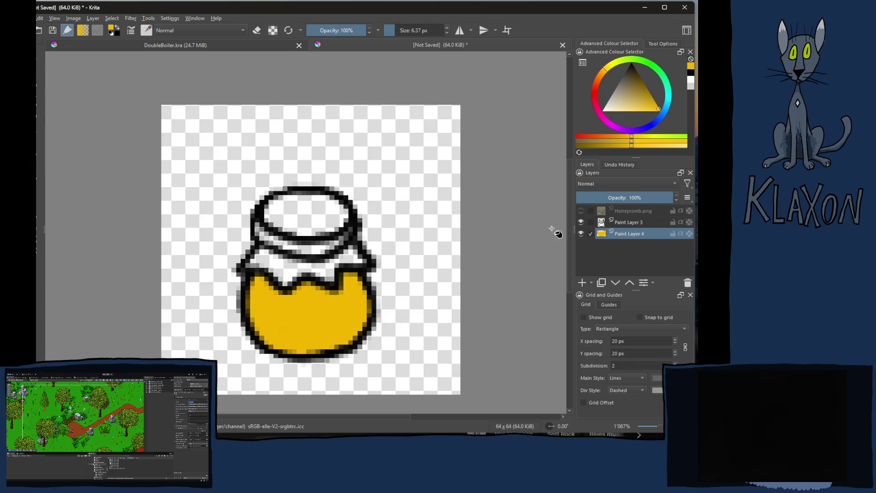
click(637, 198)
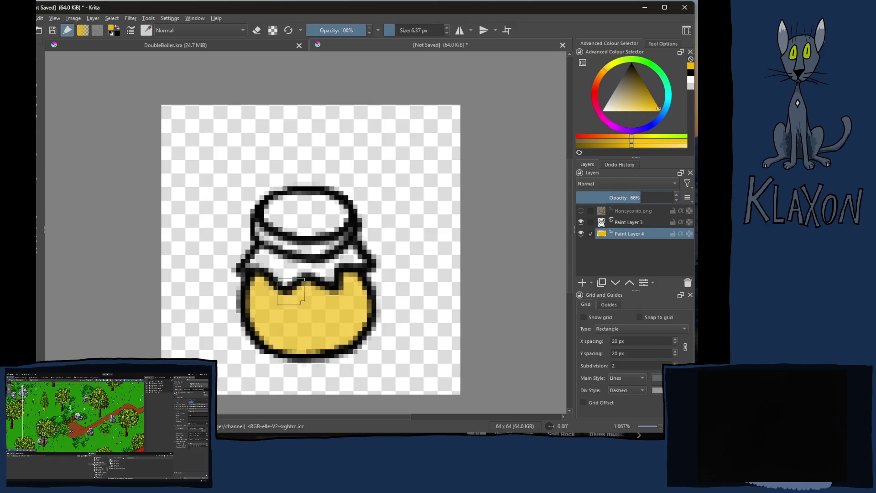
- Add a lighter yellow highlight on the jar's left side and darker yellow along its bottom, then add a layer
right_click(292, 288)
right_click(258, 301)
click(682, 145)
click(258, 297)
drag(258, 297, 260, 321)
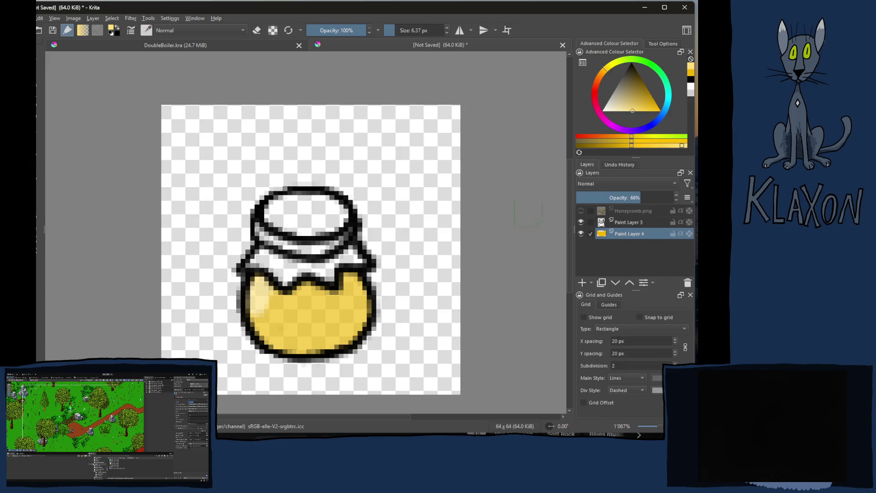
click(611, 145)
mouse_move(293, 348)
mouse_down()
mouse_move(322, 345)
mouse_move(368, 314)
mouse_move(360, 290)
mouse_move(342, 338)
mouse_move(357, 288)
mouse_move(315, 296)
mouse_move(288, 287)
mouse_move(336, 302)
mouse_up()
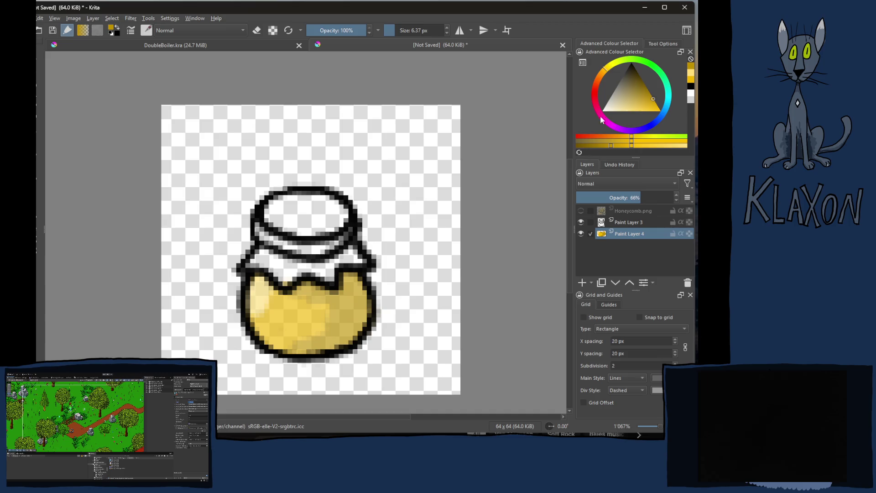
click(582, 282)
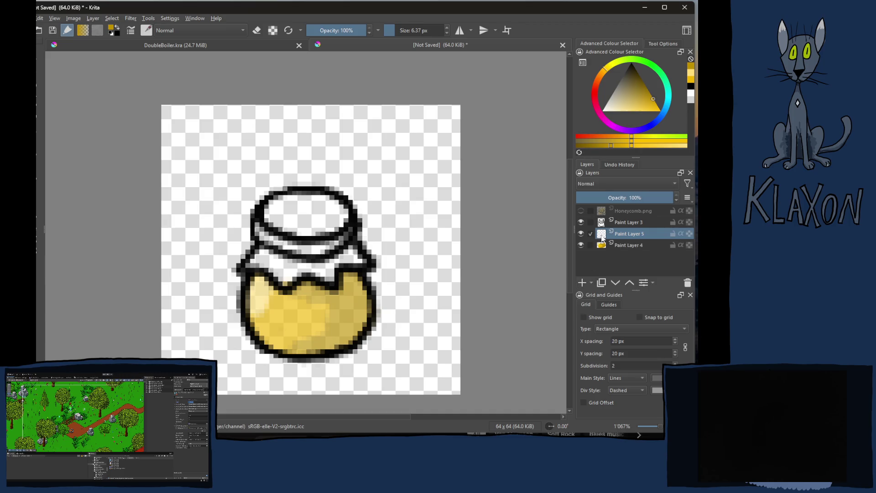
- Paint the jar lid orange-red and erase the stray red blob above it
click(592, 135)
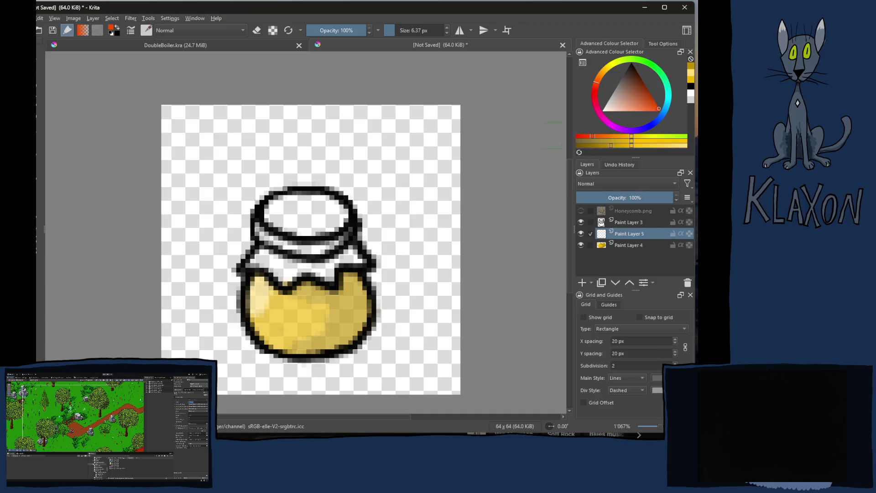
mouse_move(305, 210)
mouse_down()
mouse_move(279, 203)
mouse_move(265, 223)
mouse_move(326, 203)
mouse_move(342, 215)
mouse_move(255, 264)
mouse_move(281, 253)
mouse_move(286, 278)
mouse_move(319, 265)
mouse_move(331, 273)
mouse_move(354, 256)
mouse_move(348, 251)
mouse_up()
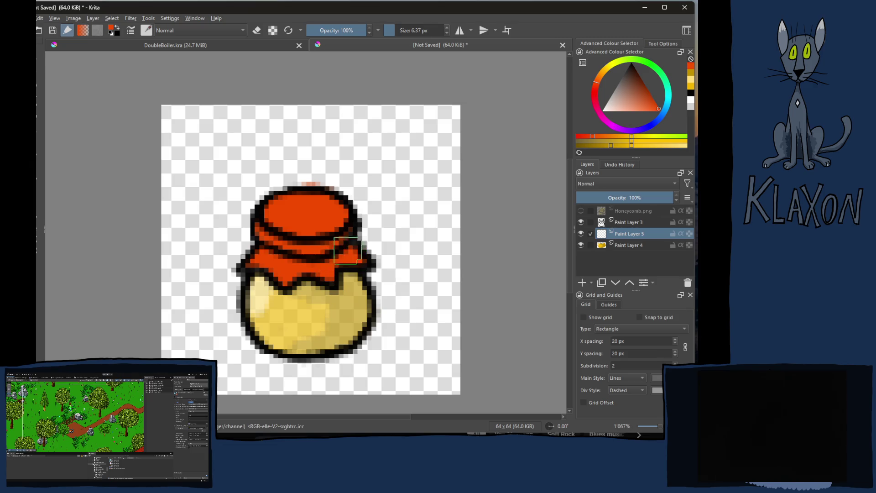
key(e)
drag(303, 180, 319, 179)
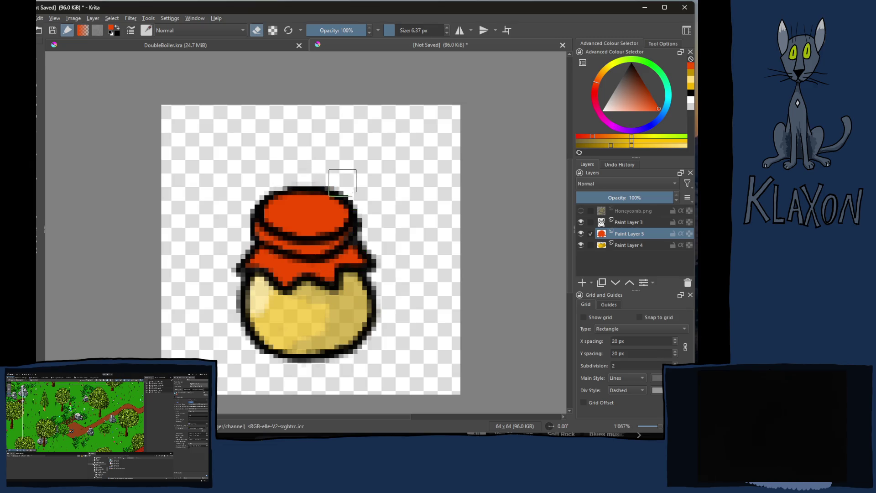
right_click(314, 188)
right_click(280, 208)
key(e)
- Add a light peach-orange highlight across the top of the lid
ctrl+click(320, 344)
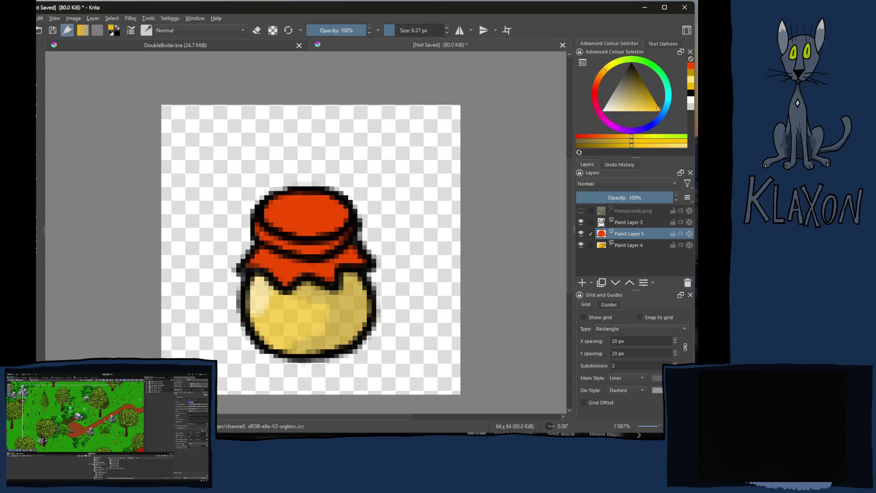
ctrl+click(314, 235)
click(678, 145)
click(290, 203)
mouse_move(289, 203)
mouse_down()
mouse_move(283, 214)
mouse_move(310, 201)
mouse_move(343, 203)
mouse_move(320, 210)
mouse_move(327, 222)
mouse_move(273, 224)
mouse_move(296, 195)
mouse_move(339, 214)
mouse_move(326, 207)
mouse_up()
- Paint the cloth mid orange with a darker red band, then add a new layer
click(652, 145)
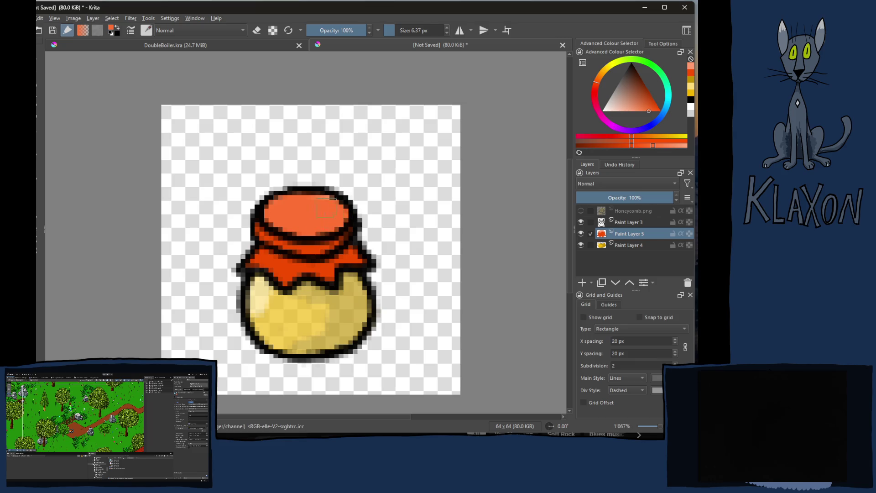
drag(279, 268, 326, 282)
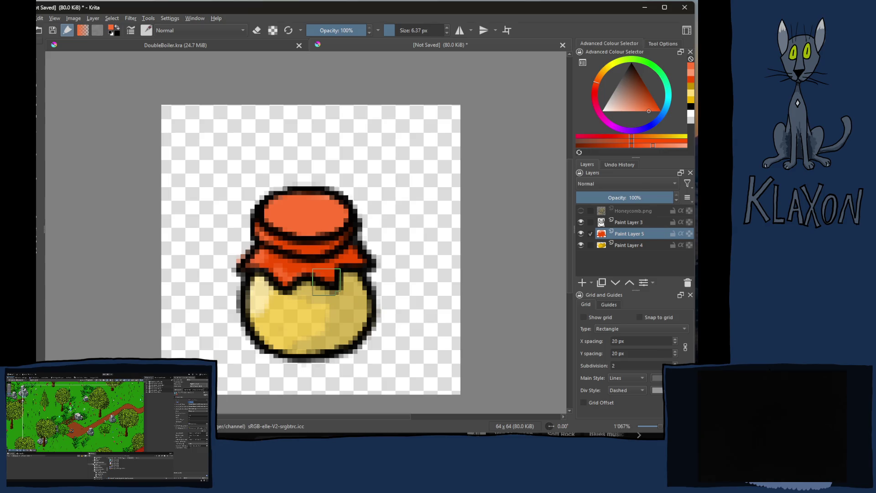
click(608, 145)
mouse_move(294, 244)
mouse_down()
mouse_move(333, 255)
mouse_move(358, 239)
mouse_move(353, 258)
mouse_move(303, 261)
mouse_move(331, 269)
mouse_up()
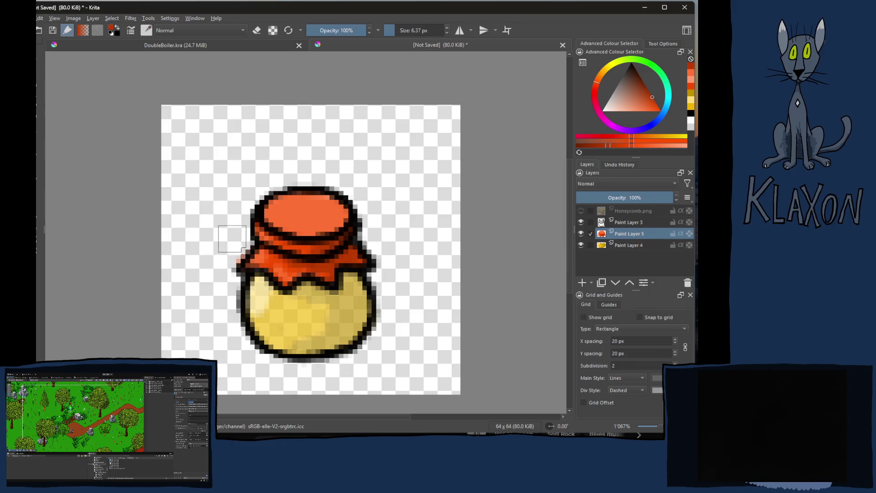
key(e)
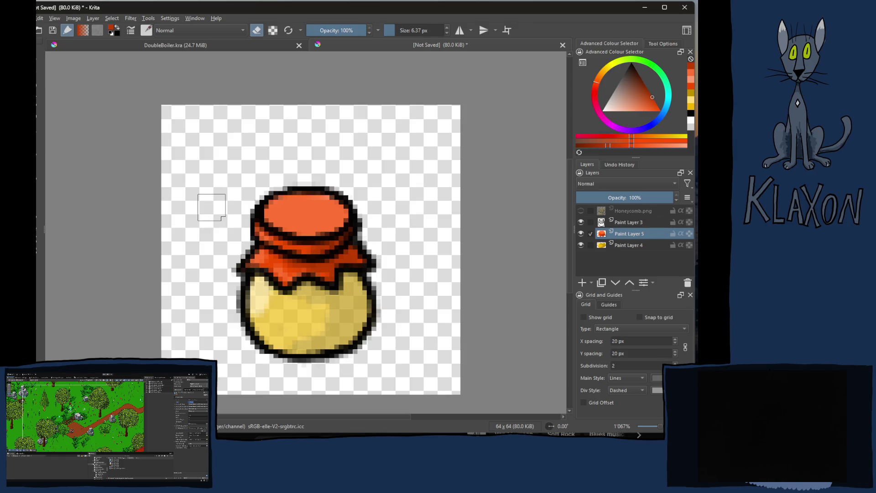
click(626, 247)
- Move the new layer to the bottom of the stack and set it to 50% opacity
click(581, 282)
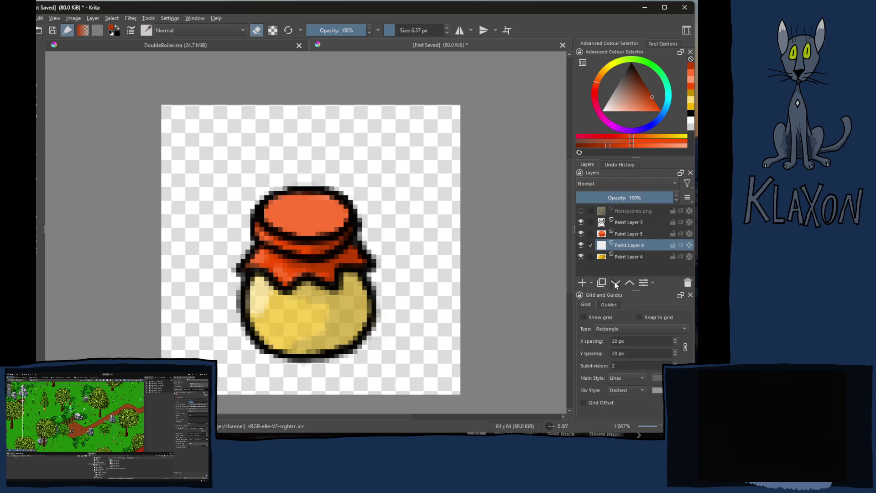
click(616, 283)
click(625, 197)
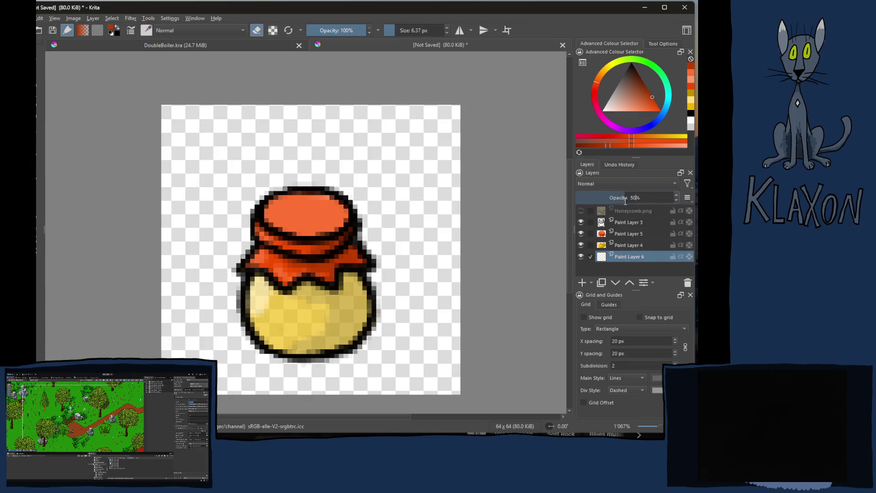
- Paint a black shadow under and right of the jar, erasing faint stray pixels
right_click(314, 254)
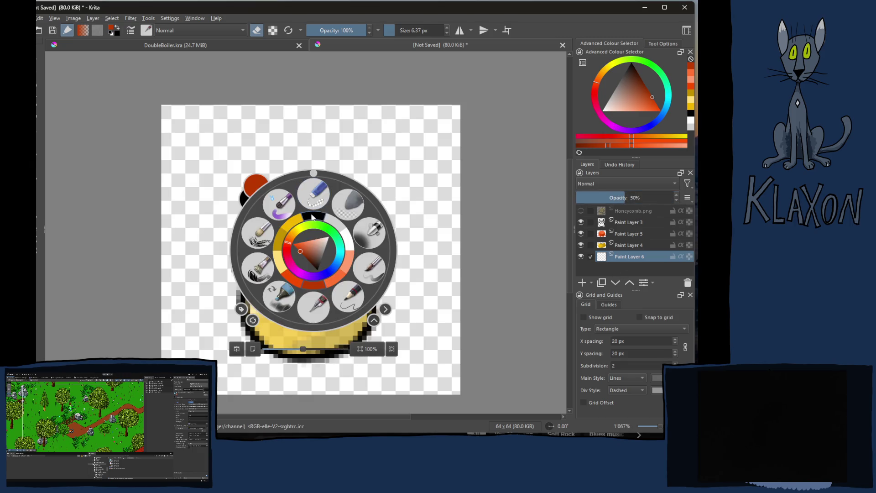
click(310, 196)
key(d)
mouse_move(262, 348)
mouse_down()
mouse_move(269, 361)
mouse_move(256, 358)
mouse_move(292, 376)
mouse_move(358, 361)
mouse_move(371, 333)
mouse_up()
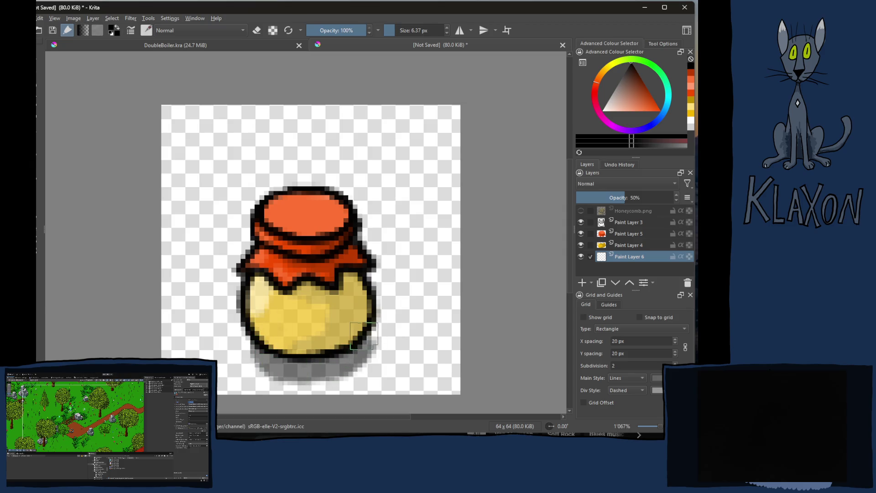
mouse_move(285, 365)
mouse_down()
mouse_move(352, 376)
mouse_move(361, 337)
mouse_up()
key(e)
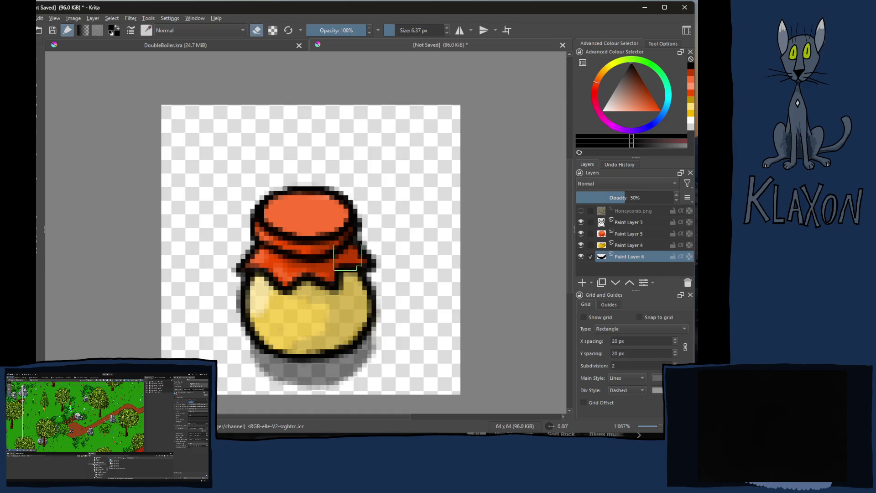
mouse_move(371, 370)
mouse_down()
mouse_move(381, 352)
mouse_move(340, 386)
mouse_move(279, 386)
mouse_move(326, 392)
mouse_up()
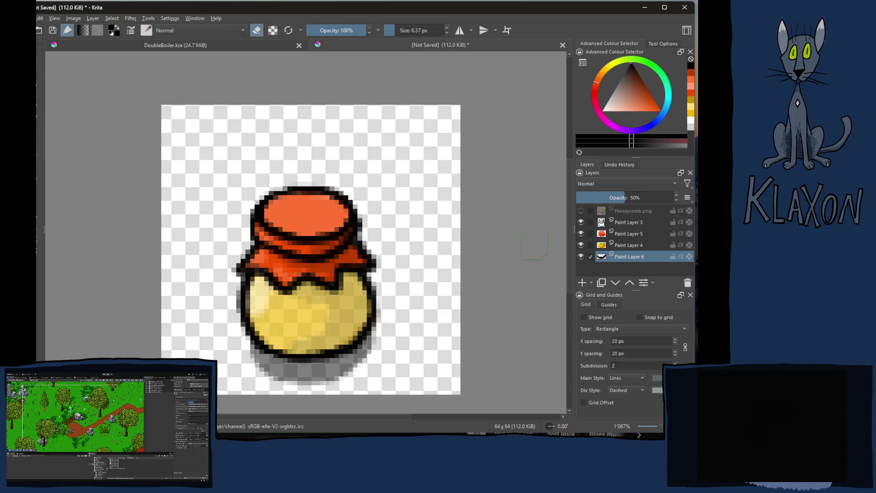
click(628, 245)
- Sample the jar's yellow and paint a darker, muted yellow across the body's lower edge
key(e)
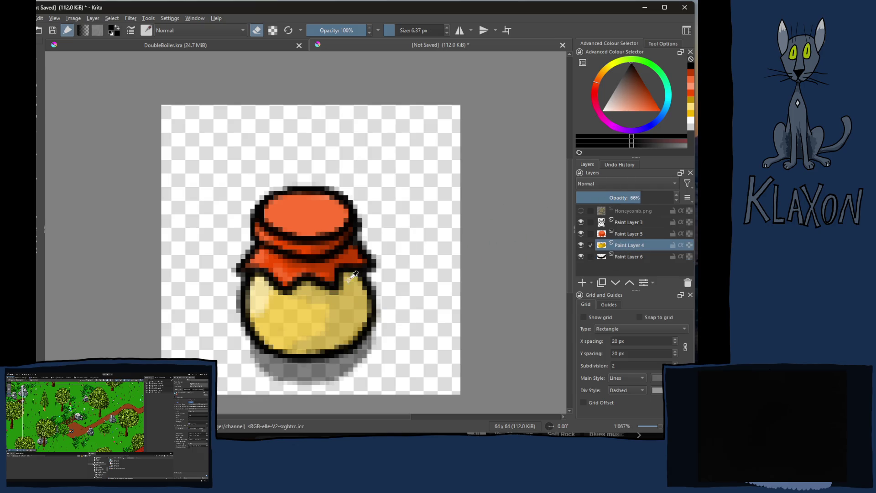
ctrl+click(352, 278)
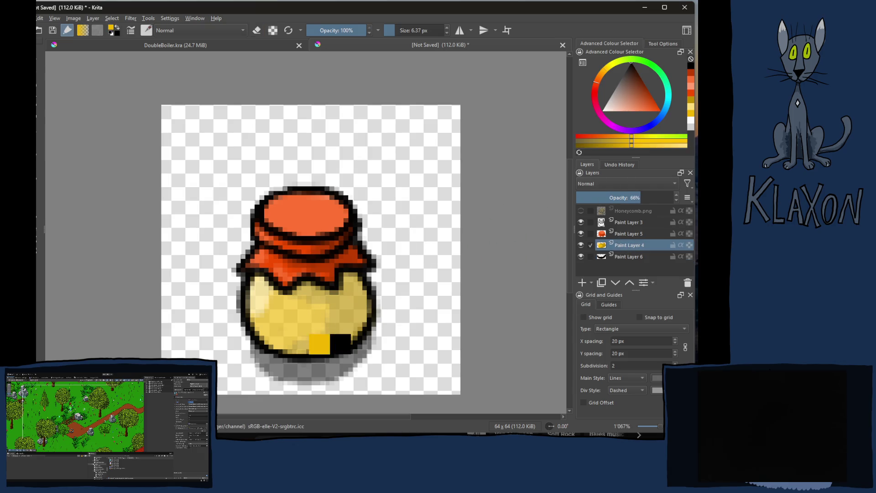
click(598, 145)
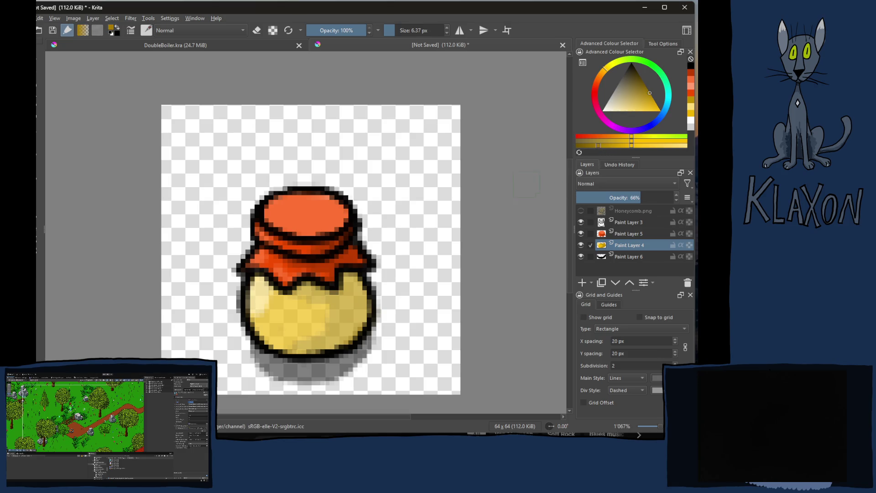
mouse_move(285, 299)
mouse_down()
mouse_move(337, 301)
mouse_move(367, 283)
mouse_up()
mouse_move(359, 332)
mouse_down()
mouse_move(346, 340)
mouse_move(292, 335)
mouse_move(278, 346)
mouse_move(289, 355)
mouse_up()
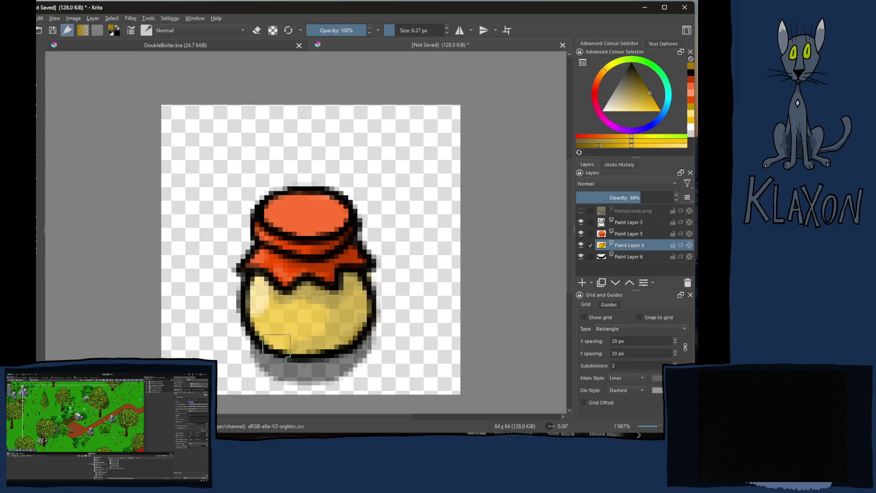
ctrl+click(321, 281)
key(1)
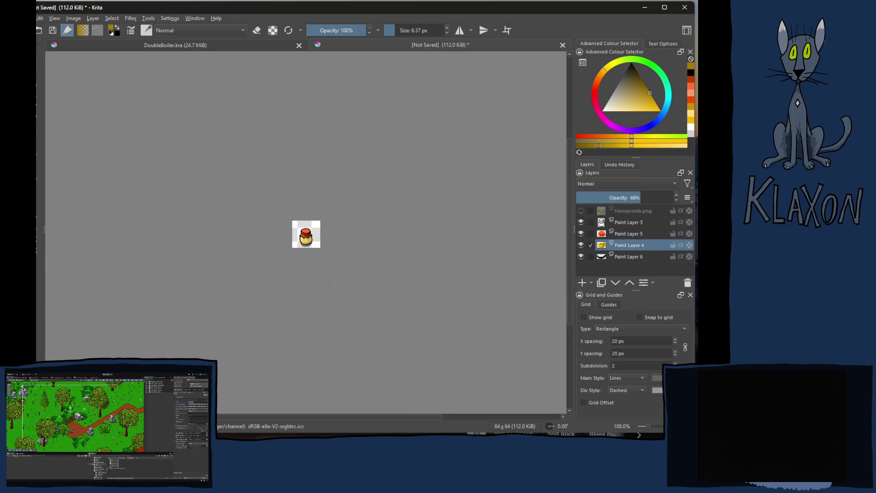
- Zoom the honey jar sprite in to 800%, then bring the YouTube browser forward
key(plus)
key(plus)
key(plus)
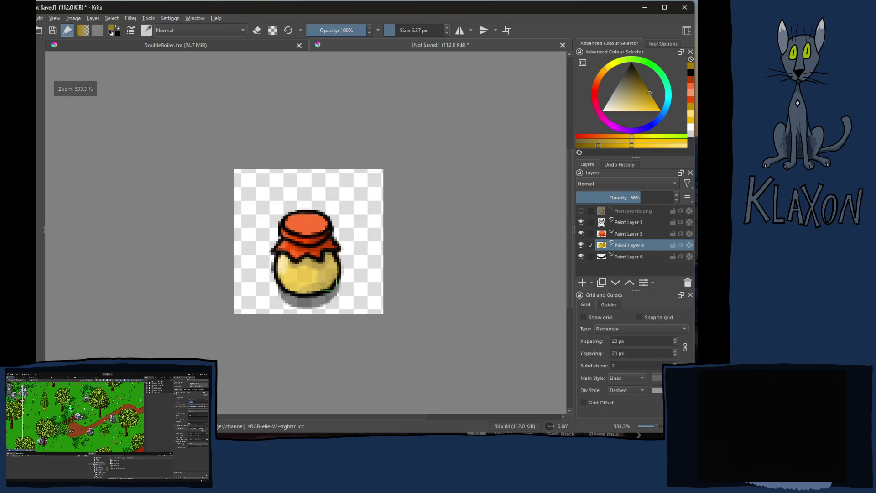
key(plus)
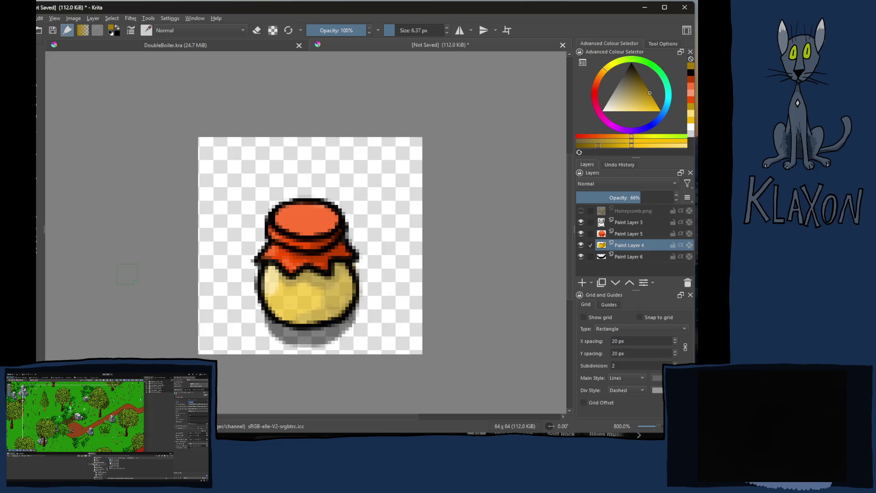
key(alt+Tab)
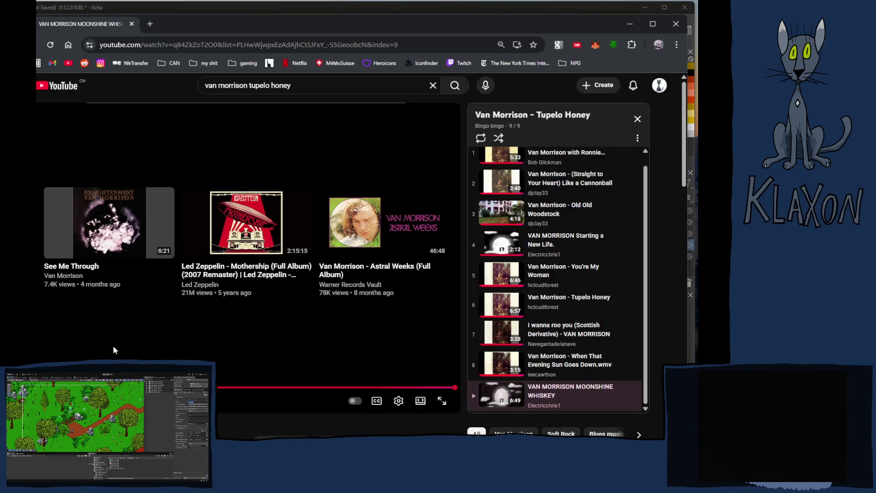
- Leave the Tupelo Honey watch page for the YouTube home feed and close the miniplayer
scroll(411, 337, down, 5)
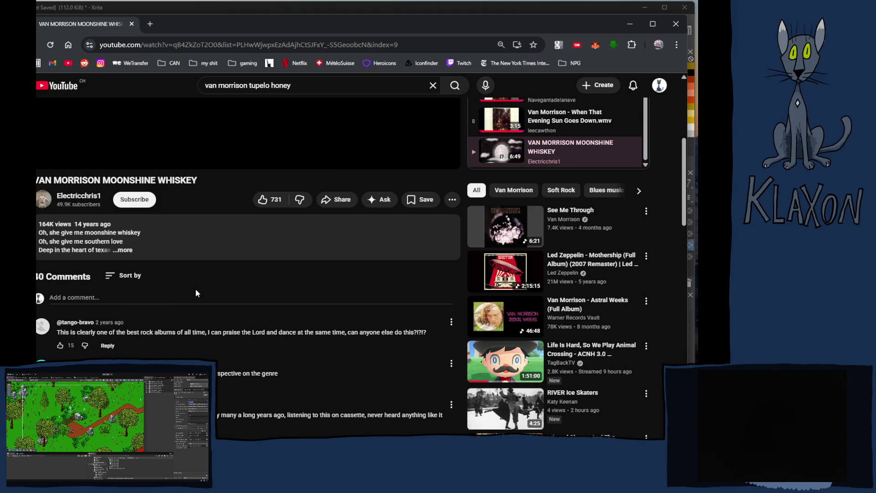
scroll(197, 293, up, 5)
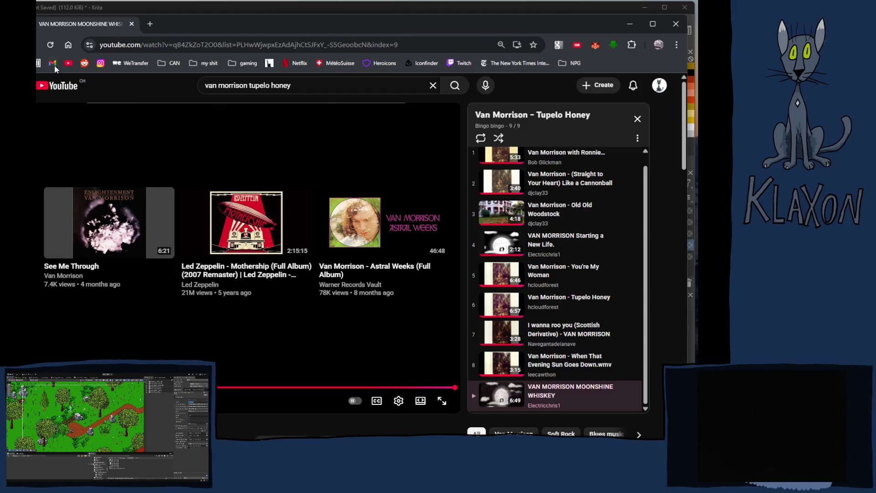
click(53, 87)
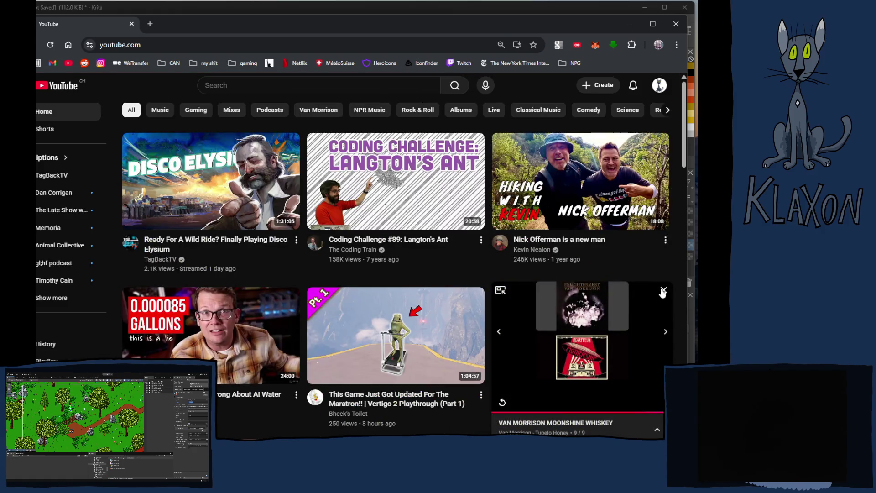
click(663, 291)
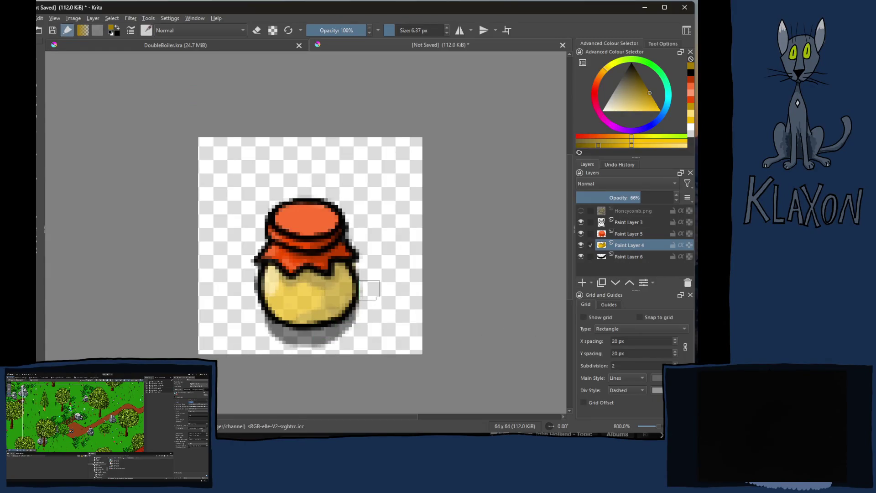
- Select jar Paint Layers 3–6 and nudge the jar artwork up a few pixels
click(630, 259)
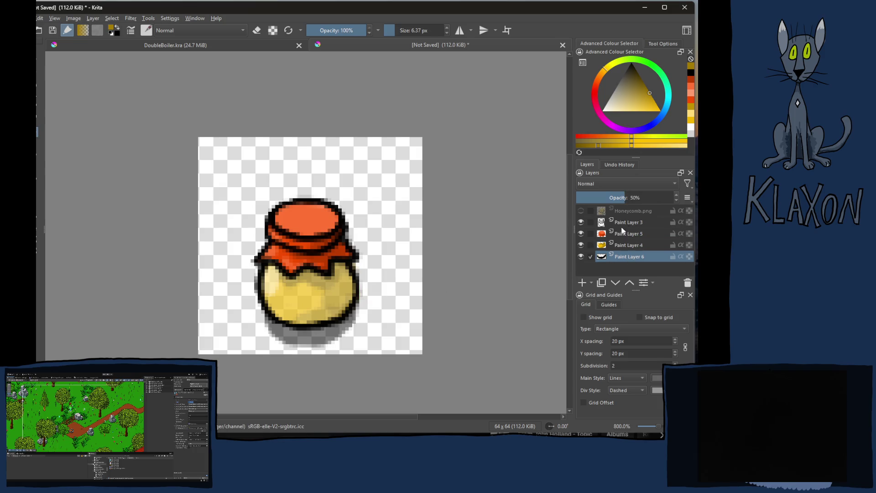
shift+click(621, 223)
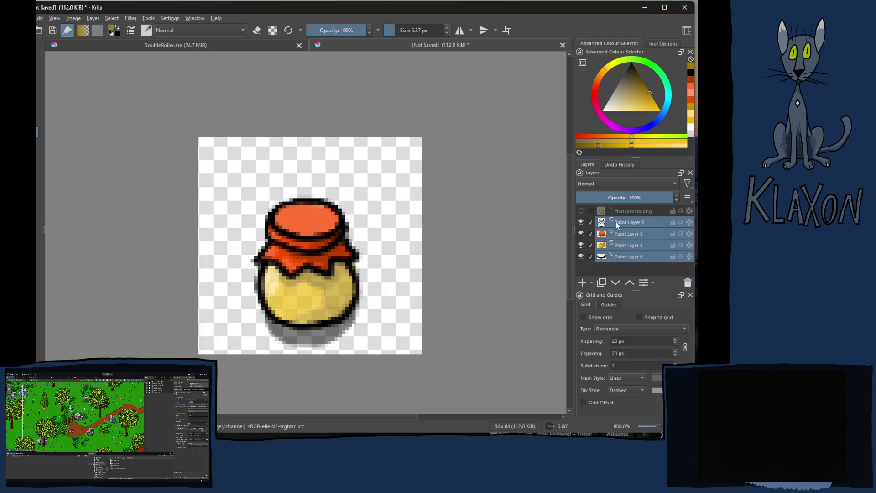
key(Up)
key(Up)
key(Up)
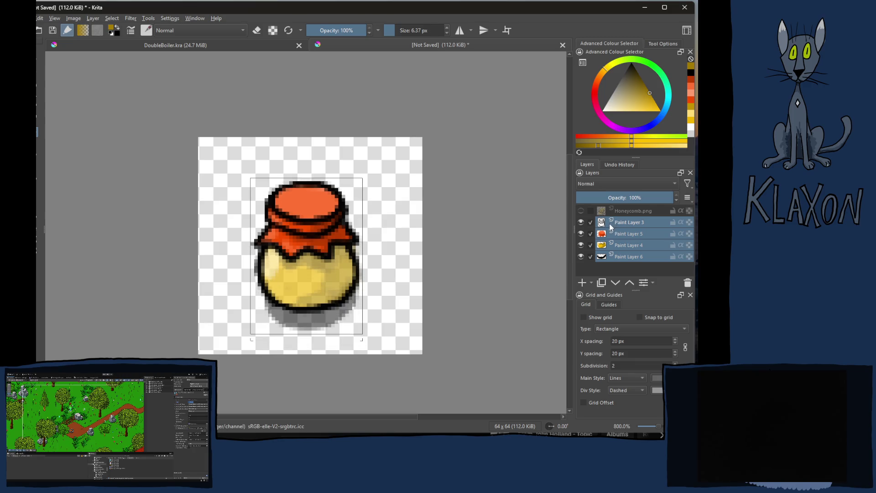
key(Up)
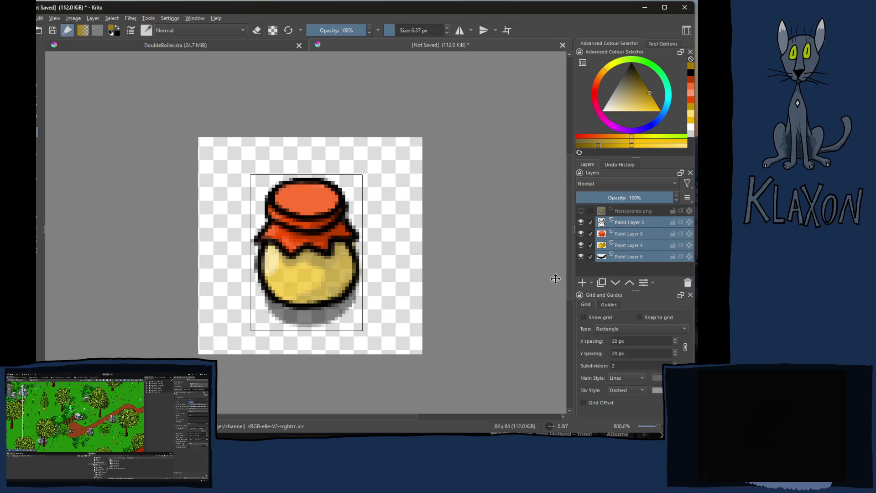
- Group the four jar layers into a collapsed group named HoneyPot
click(603, 264)
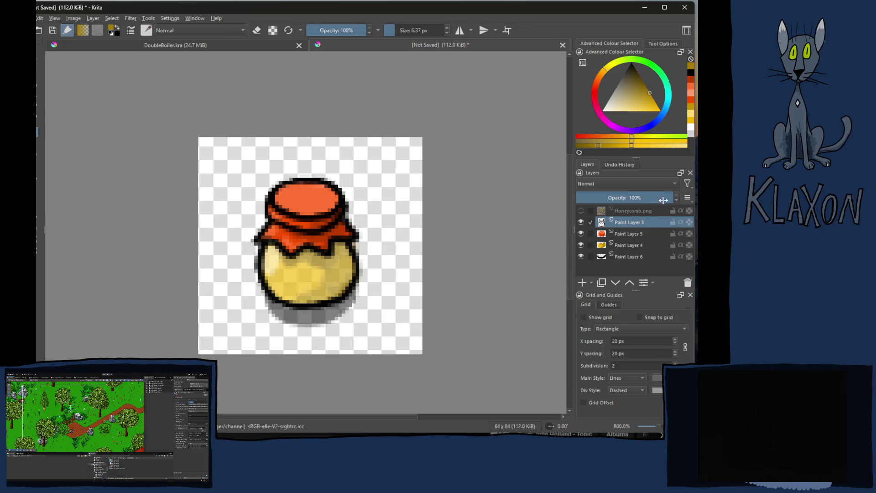
shift+click(627, 259)
key(ctrl+g)
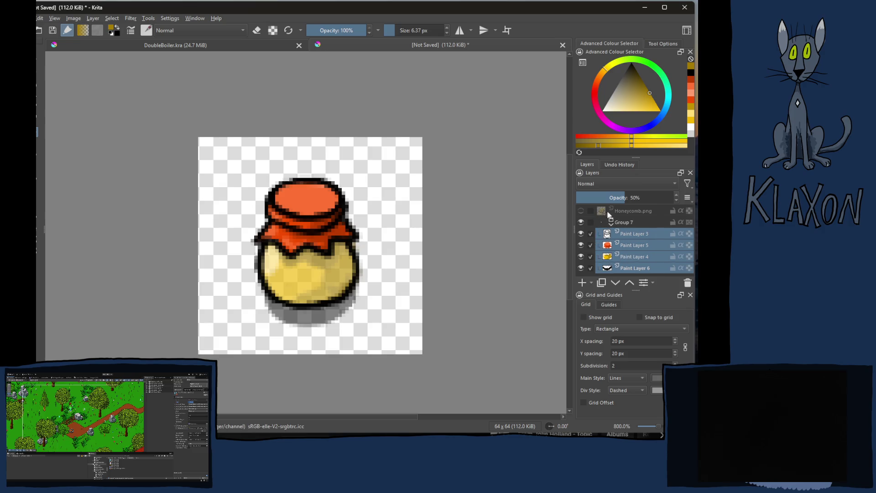
click(611, 224)
double_click(623, 225)
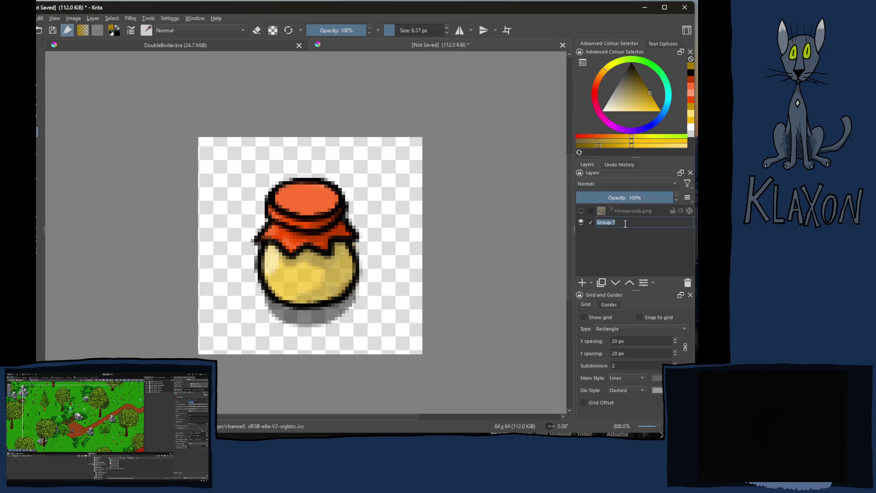
text(HoneyPot)
key(Return)
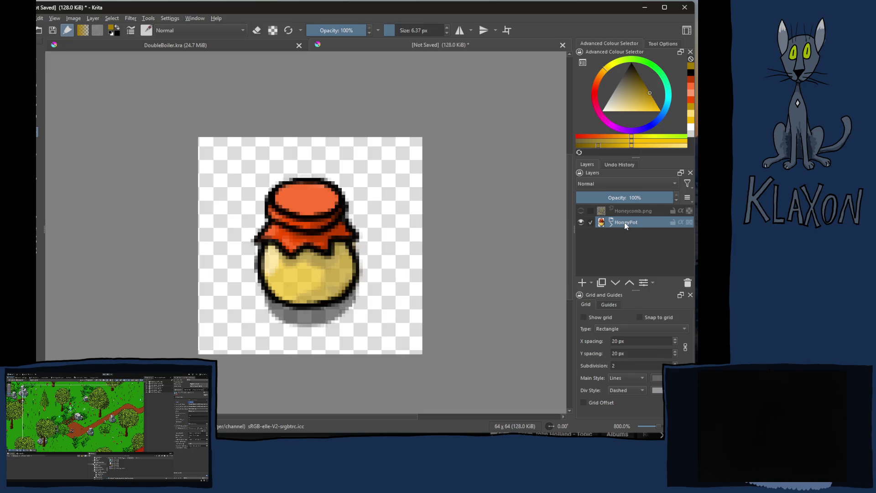
- Add an empty Paint Layer 7, hide HoneyPot, and shrink the brush to 2.80 px
click(582, 282)
click(582, 234)
mouse_move(626, 222)
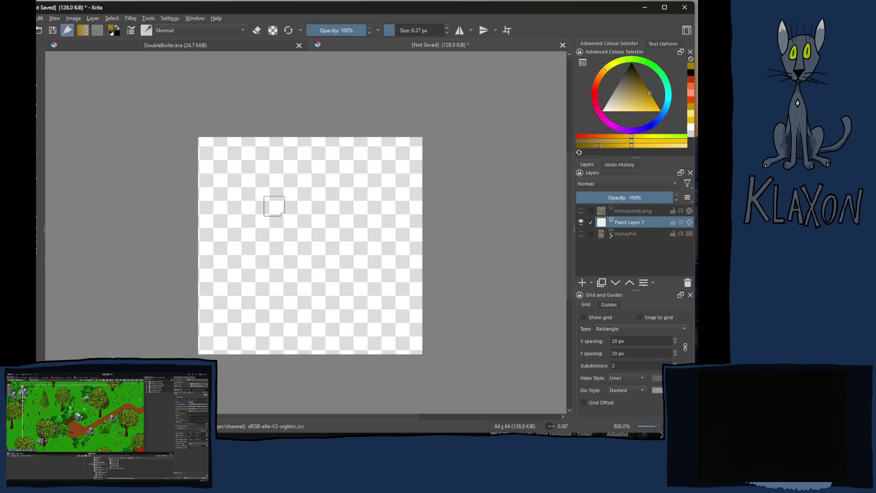
drag(414, 32, 406, 32)
- Choose black from the pop-up palette, sketch the rough blob outline, and add Paint Layer 8
right_click(319, 223)
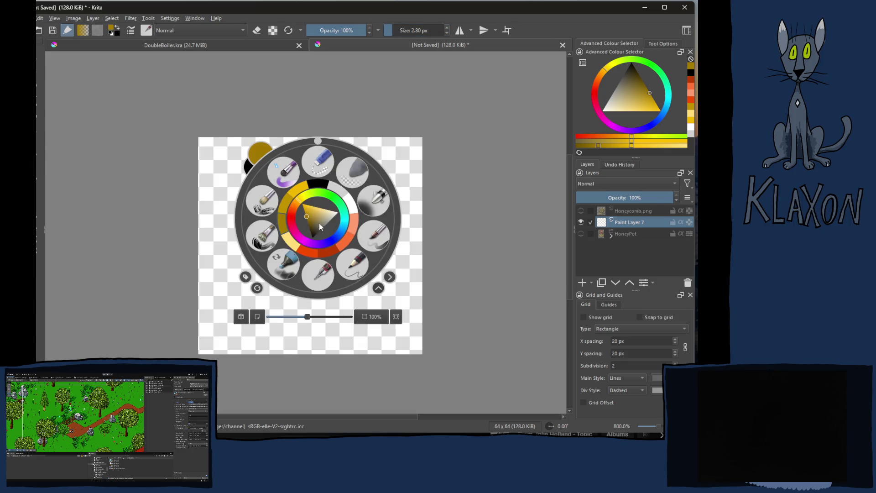
click(319, 182)
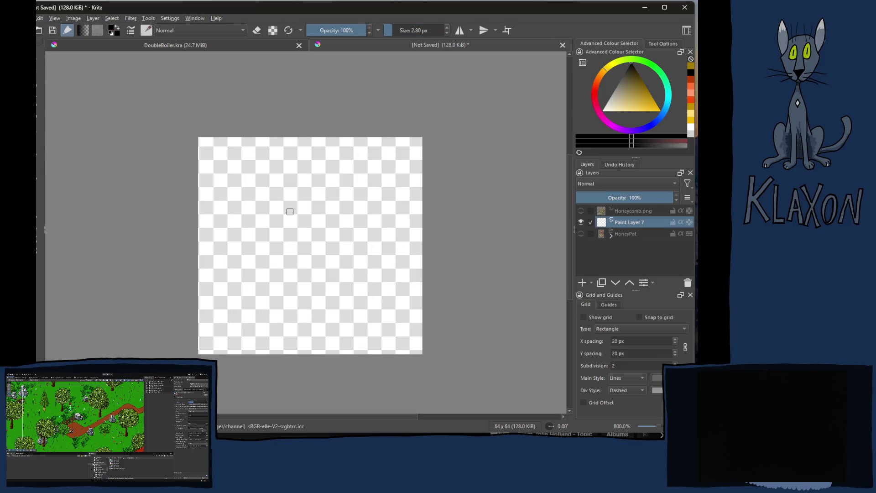
key(plus)
key(plus)
key(minus)
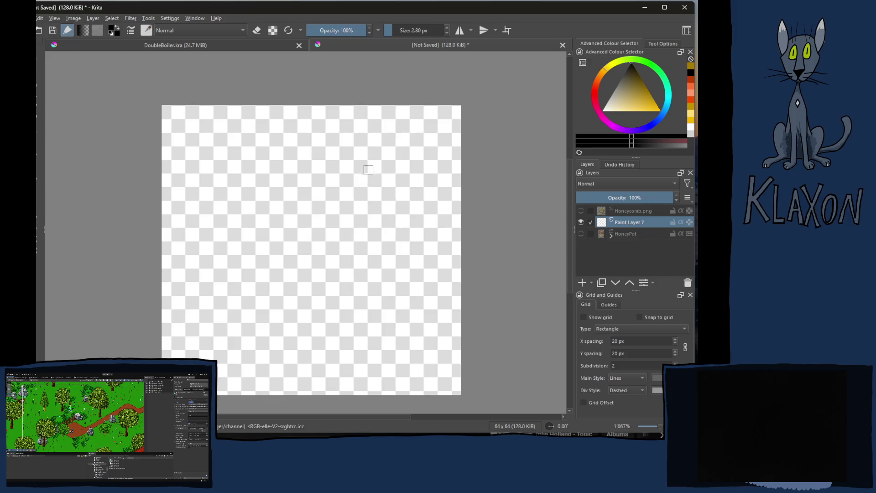
mouse_move(383, 172)
mouse_down()
mouse_move(355, 152)
mouse_move(303, 167)
mouse_move(212, 242)
mouse_move(215, 299)
mouse_move(233, 349)
mouse_move(291, 354)
mouse_move(386, 330)
mouse_move(402, 283)
mouse_move(402, 197)
mouse_move(375, 168)
mouse_up()
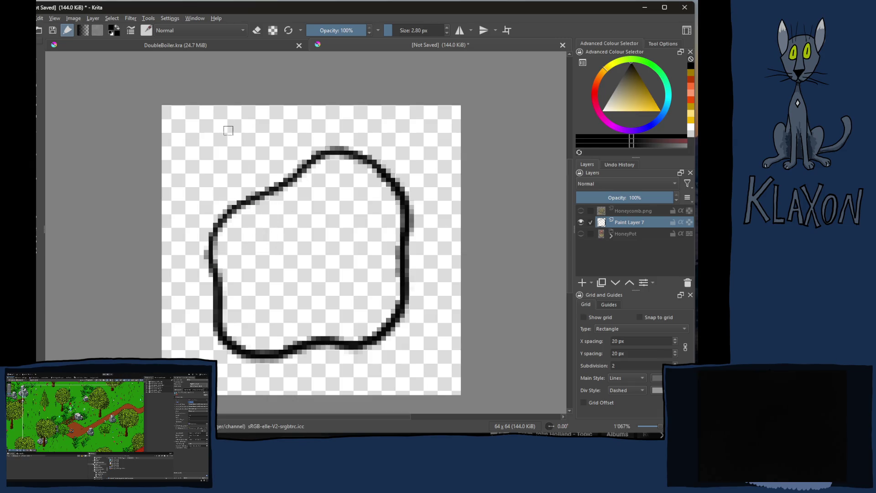
click(581, 283)
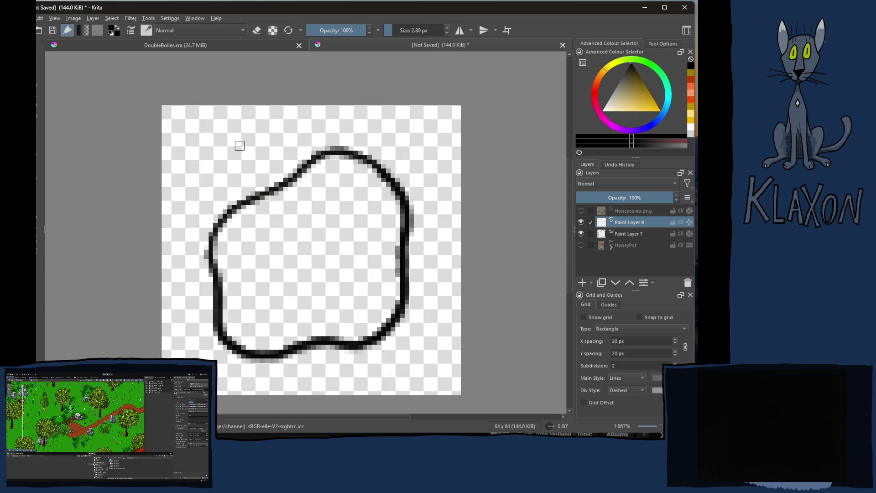
- Draw one black hexagon cell outline inside the blob
mouse_move(280, 231)
mouse_down()
mouse_move(314, 231)
mouse_move(334, 255)
mouse_move(338, 264)
mouse_move(314, 287)
mouse_up()
mouse_move(280, 232)
mouse_down()
mouse_move(264, 256)
mouse_move(285, 282)
mouse_move(315, 276)
mouse_up()
mouse_move(352, 248)
mouse_down()
mouse_move(348, 261)
mouse_move(365, 277)
mouse_up()
- Duplicate the hexagon with Ctrl+J, place the copies as adjoining cells, and merge them down
key(ctrl+j)
key(t)
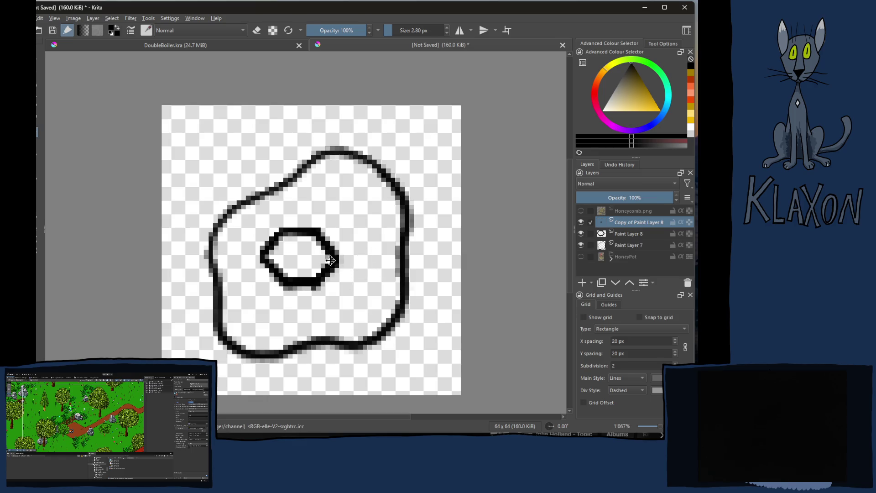
drag(319, 259, 374, 237)
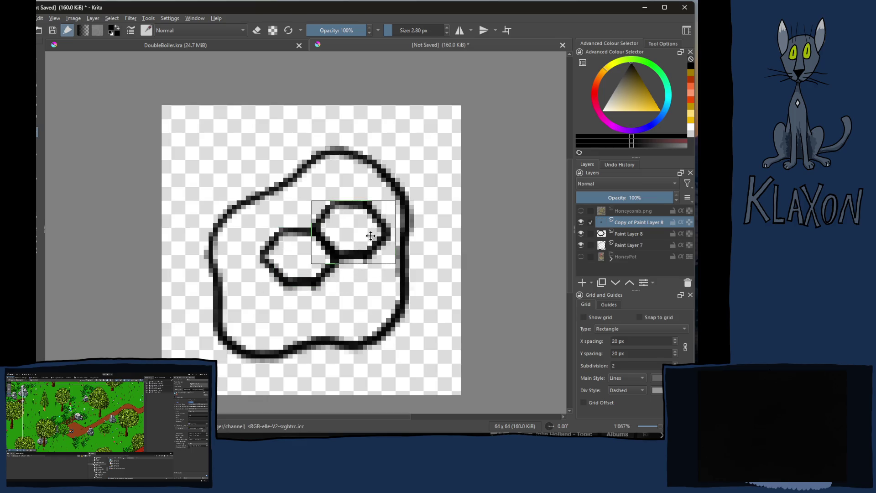
key(ctrl+j)
mouse_move(362, 245)
mouse_down()
mouse_move(365, 296)
mouse_move(415, 252)
mouse_up()
key(ctrl+j)
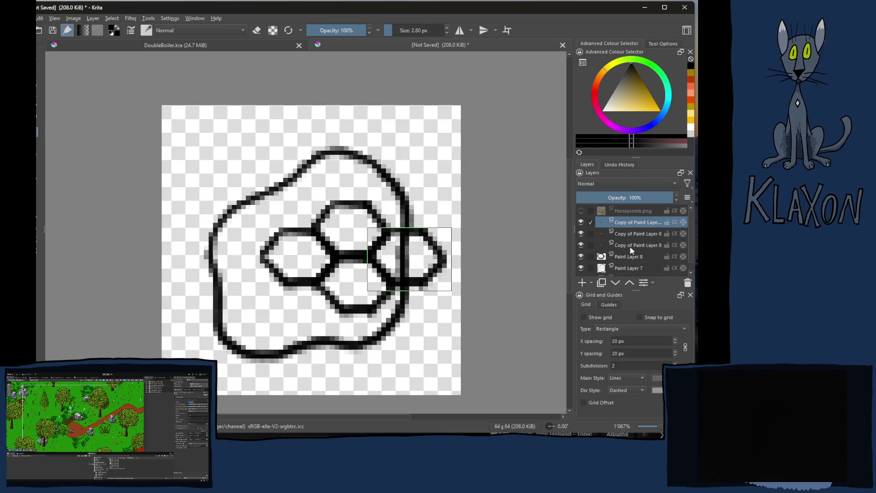
key(ctrl+e)
key(ctrl+e)
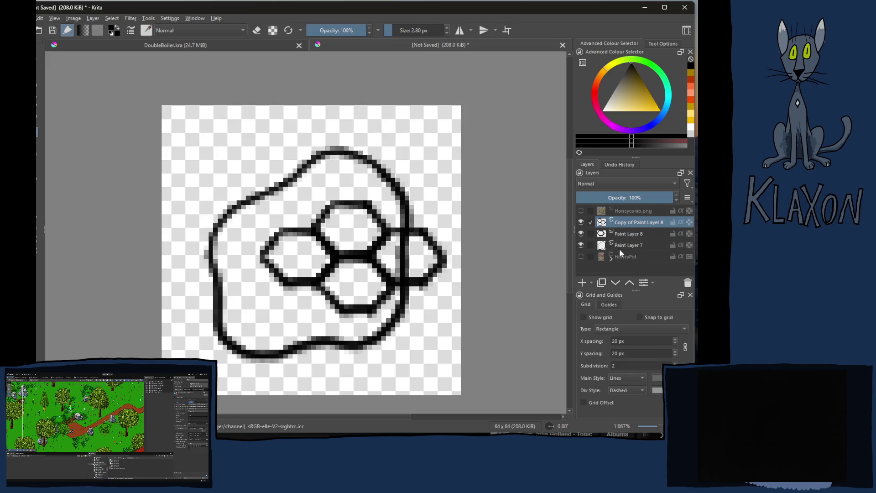
key(ctrl+e)
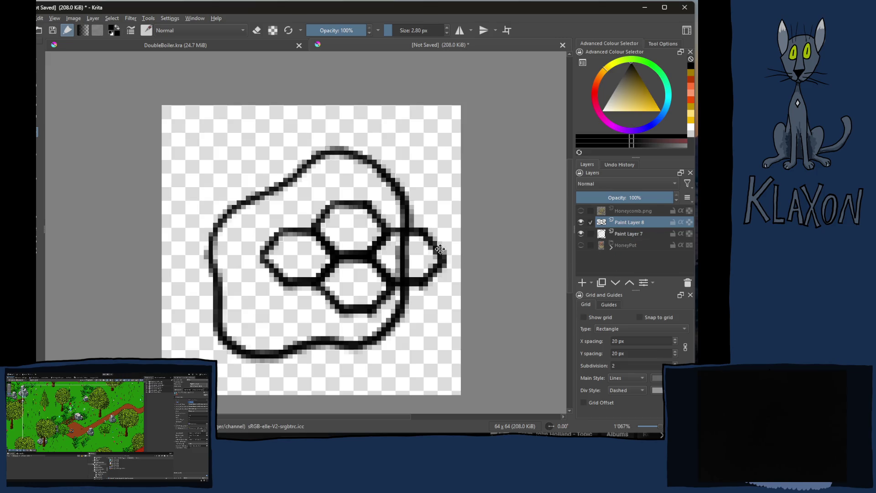
- Make three copies of the hexagon cluster, placing them up-left, up-right and down-right
key(ctrl+j)
mouse_move(356, 257)
mouse_down()
mouse_move(316, 229)
mouse_move(257, 220)
mouse_move(259, 203)
mouse_up()
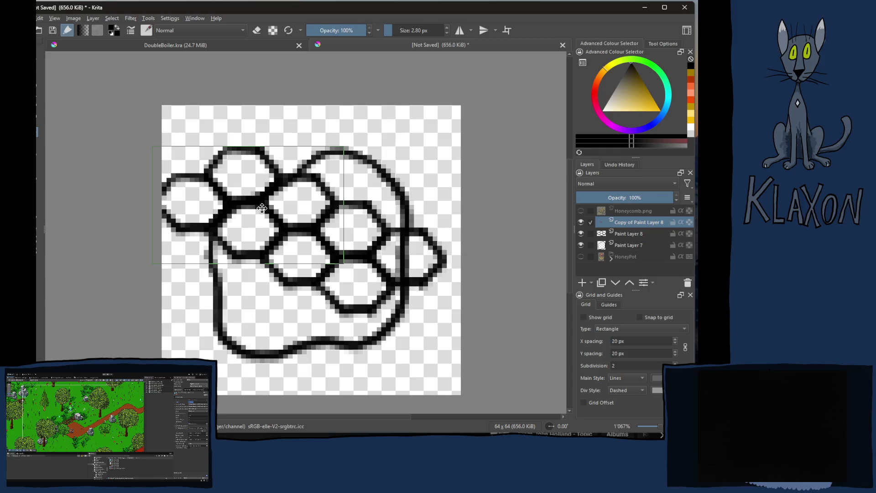
key(ctrl+j)
mouse_move(266, 217)
mouse_down()
mouse_move(275, 199)
mouse_move(368, 162)
mouse_up()
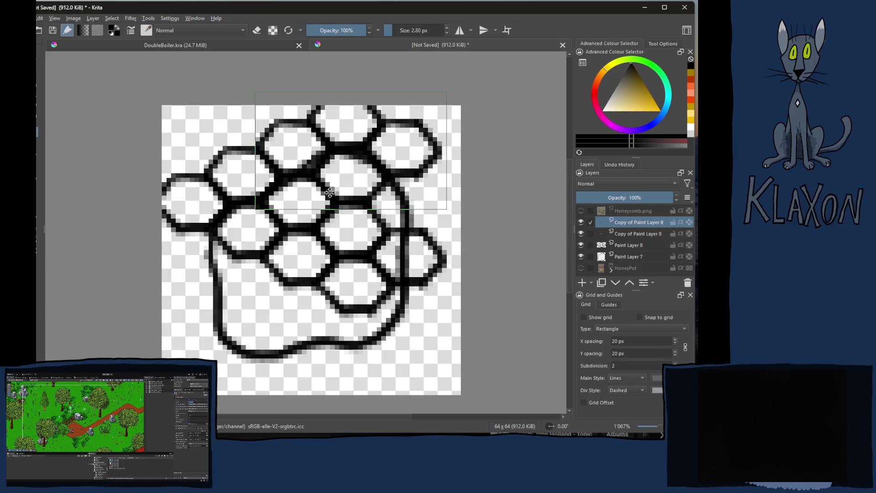
key(ctrl+j)
mouse_move(336, 172)
mouse_down()
mouse_move(454, 224)
mouse_move(447, 231)
mouse_up()
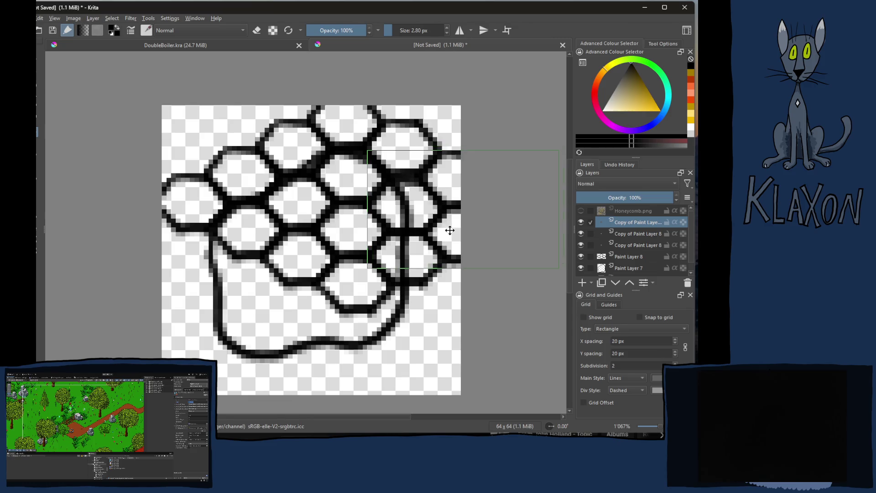
drag(448, 230, 444, 232)
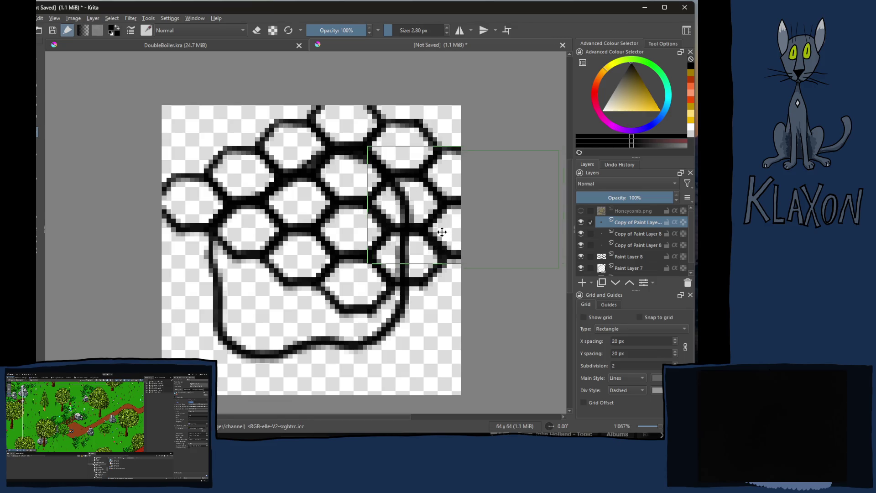
- Align the second and third cluster copies with one-pixel arrow-key nudges
click(627, 234)
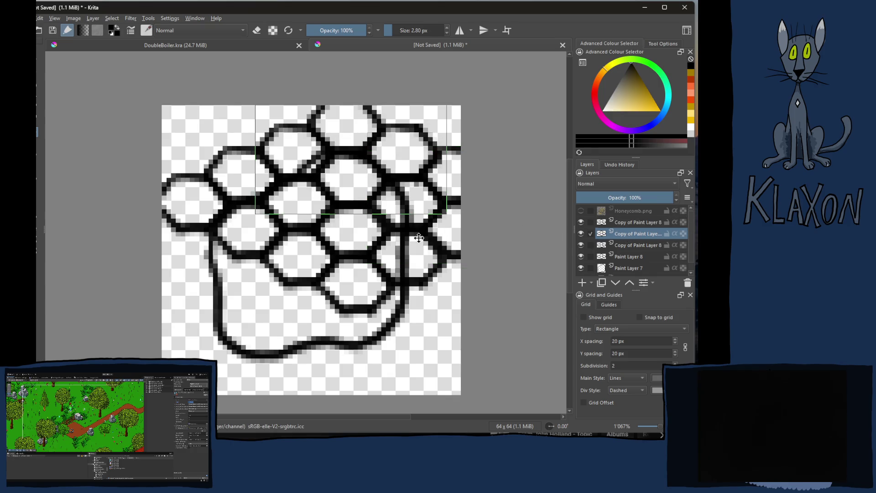
key(Up)
key(Down)
click(627, 247)
key(Down)
key(Up)
key(Up)
key(Down)
key(Up)
key(Down)
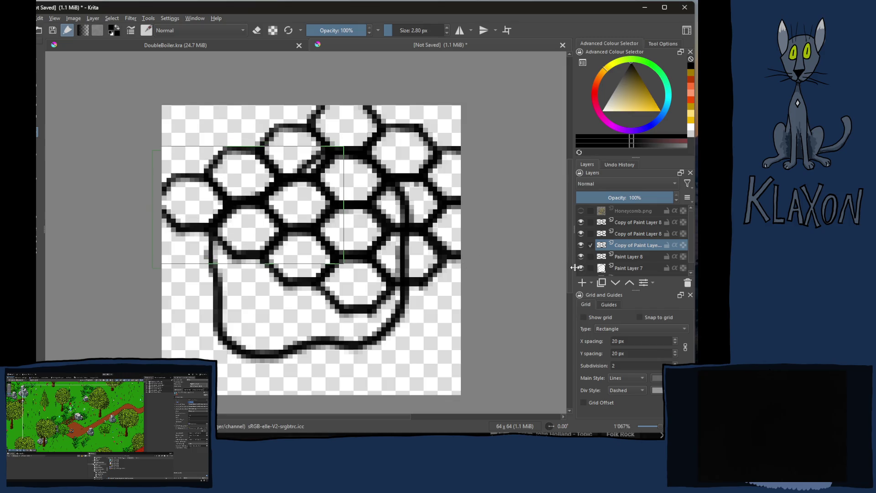
- Hide the blob outline, merge the copies into Paint Layer 8, and shift a duplicate down-left
click(580, 268)
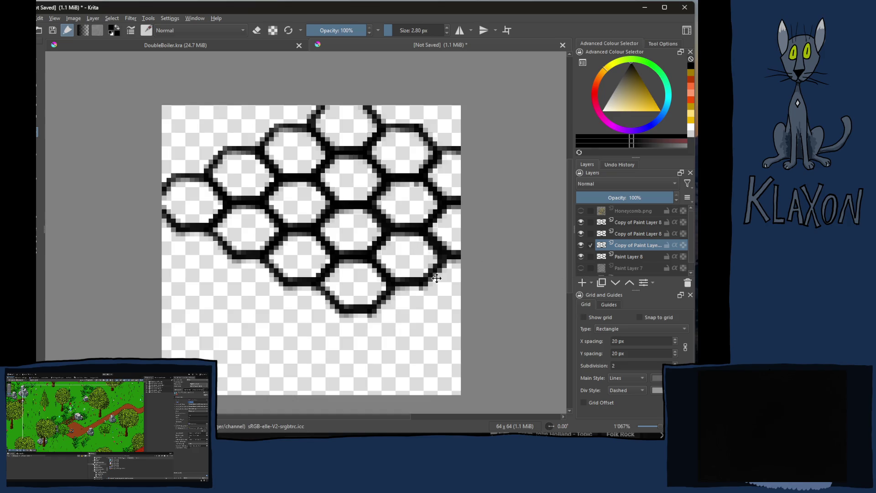
key(Up)
key(Down)
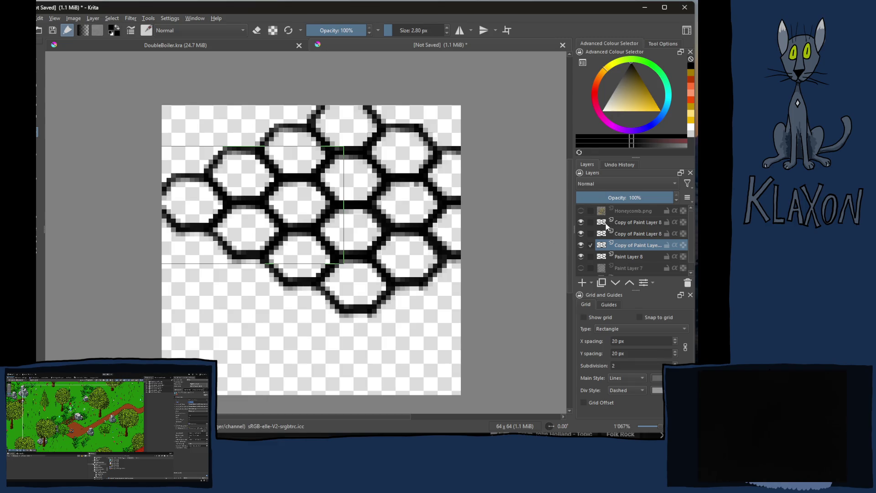
click(630, 223)
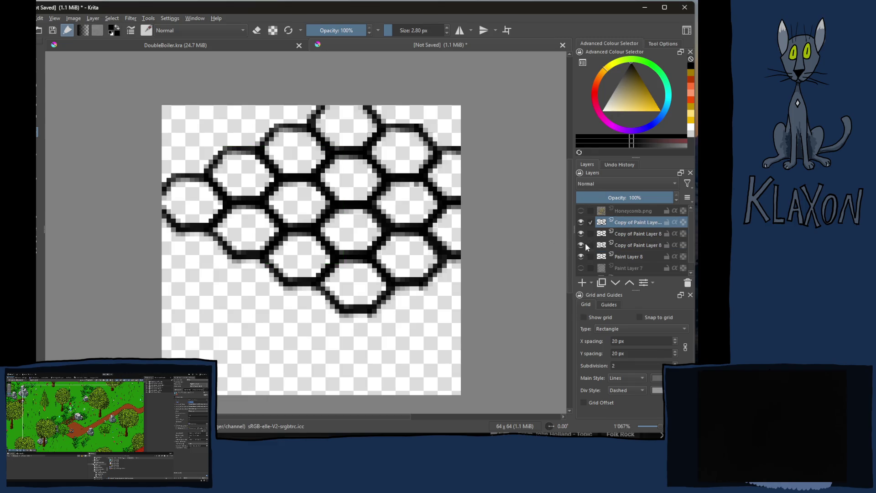
key(ctrl+e)
key(ctrl+e)
key(ctrl+e)
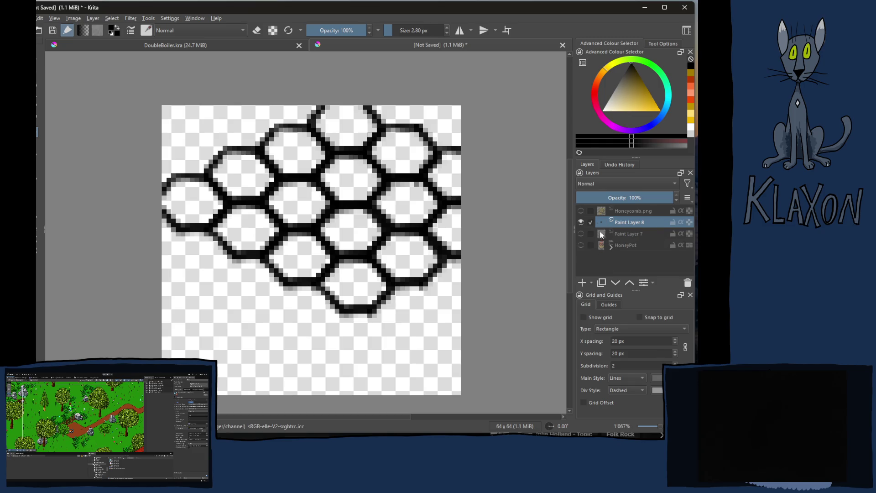
key(ctrl+j)
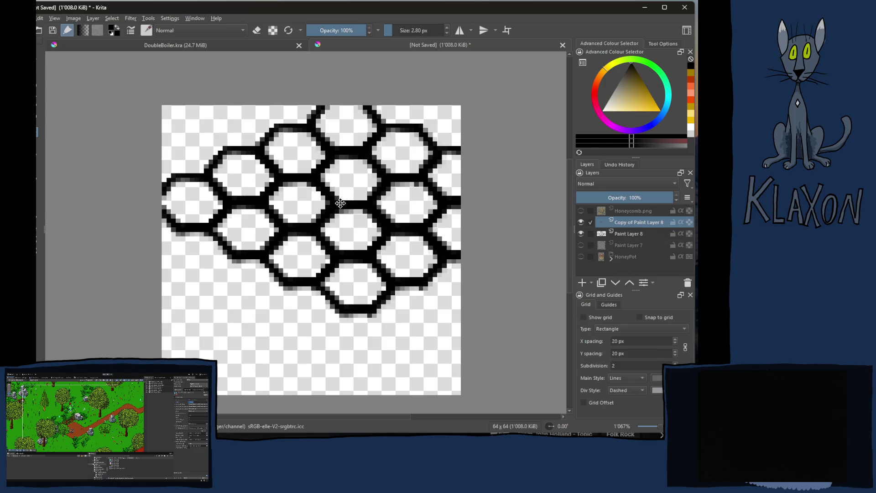
mouse_move(364, 197)
mouse_down()
mouse_move(261, 332)
mouse_move(203, 340)
mouse_move(213, 335)
mouse_up()
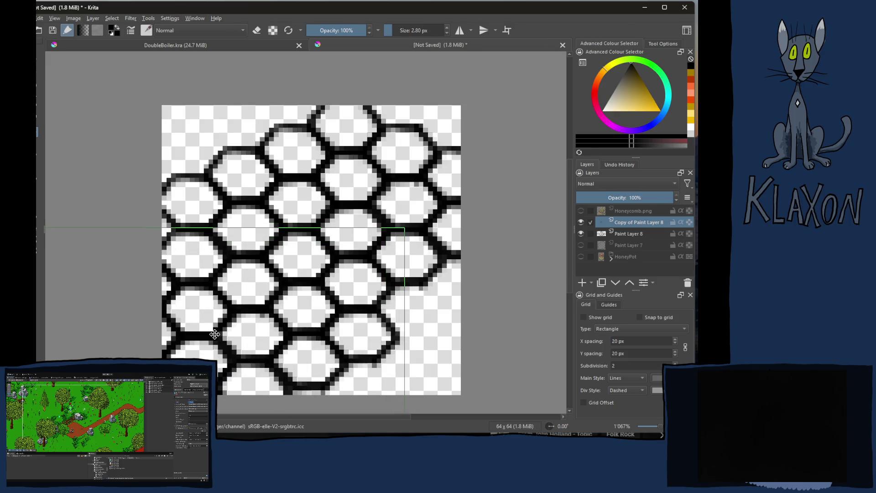
- Add two more offset honeycomb copies, merge them into Paint Layer 8, and reshow the blob outline
key(ctrl+j)
mouse_move(292, 300)
mouse_down()
mouse_move(358, 322)
mouse_move(442, 328)
mouse_move(489, 305)
mouse_move(497, 290)
mouse_up()
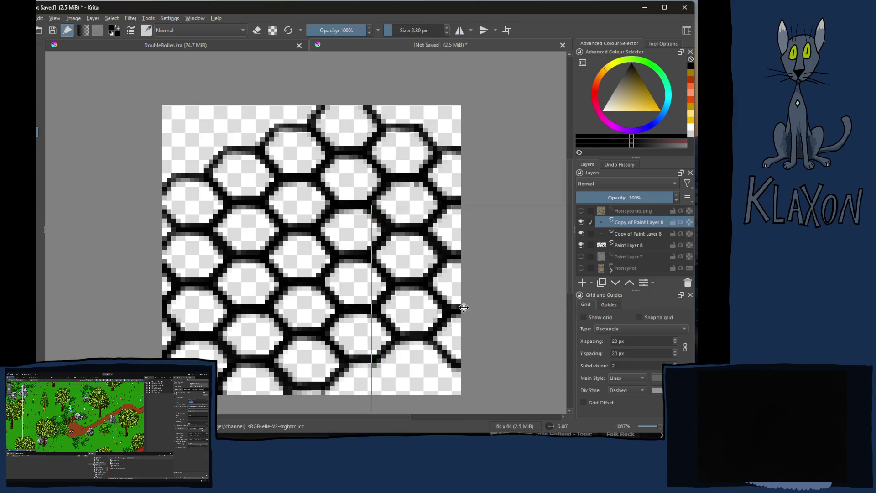
drag(362, 320, 342, 225)
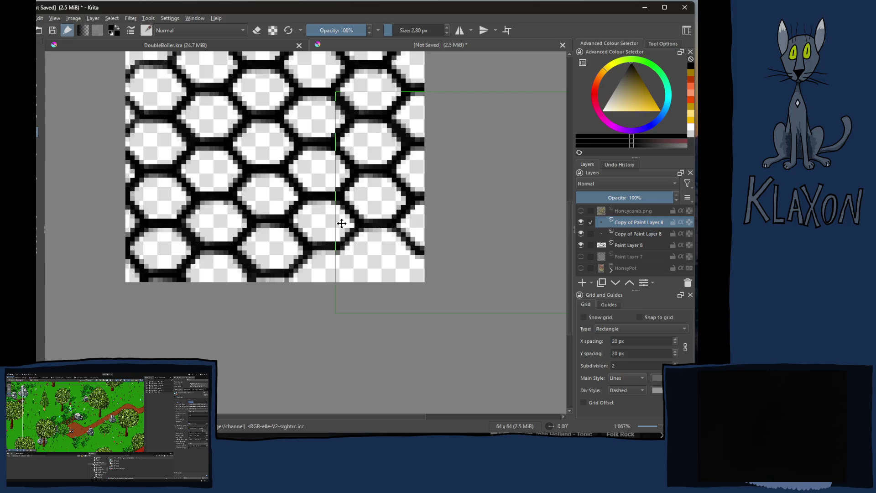
key(ctrl+j)
mouse_move(426, 225)
mouse_down()
mouse_move(413, 266)
mouse_move(348, 325)
mouse_move(297, 354)
mouse_move(280, 337)
mouse_up()
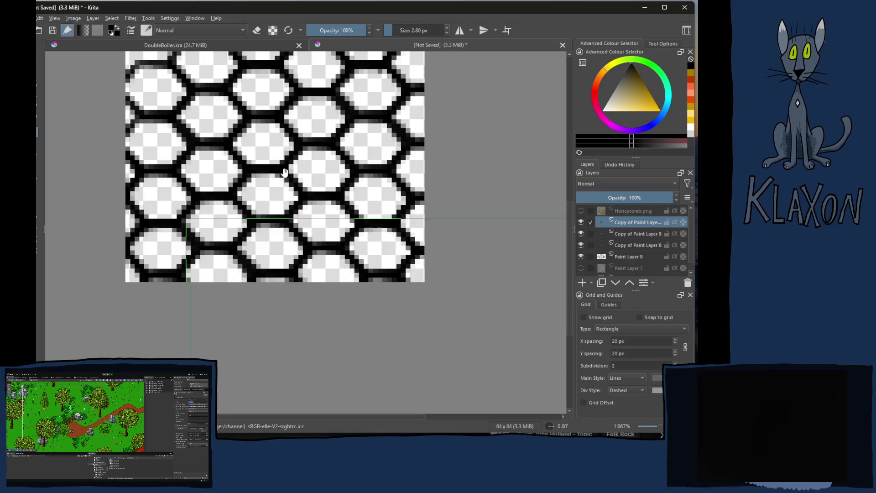
scroll(283, 174, up, 3)
key(ctrl+e)
key(ctrl+e)
key(ctrl+e)
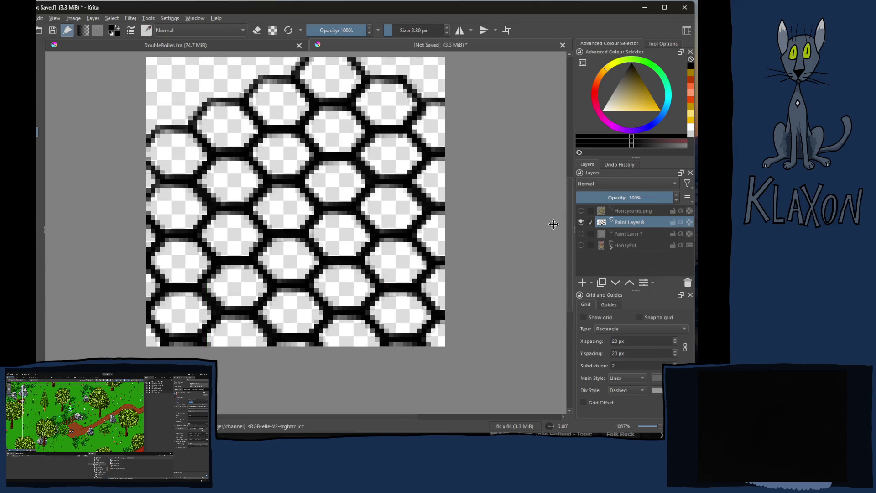
click(581, 233)
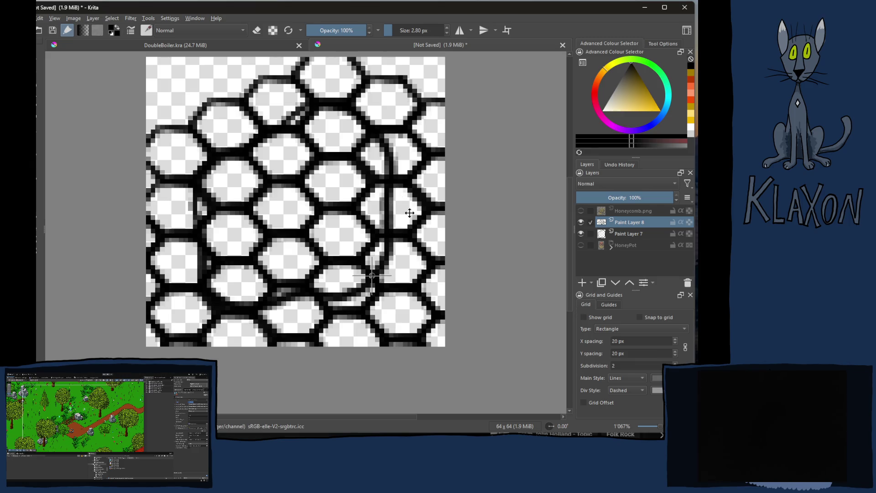
- Move the honeycomb over the blob, enlarge it, rotate it counter-clockwise, and commit the transform
scroll(388, 214, down, 2)
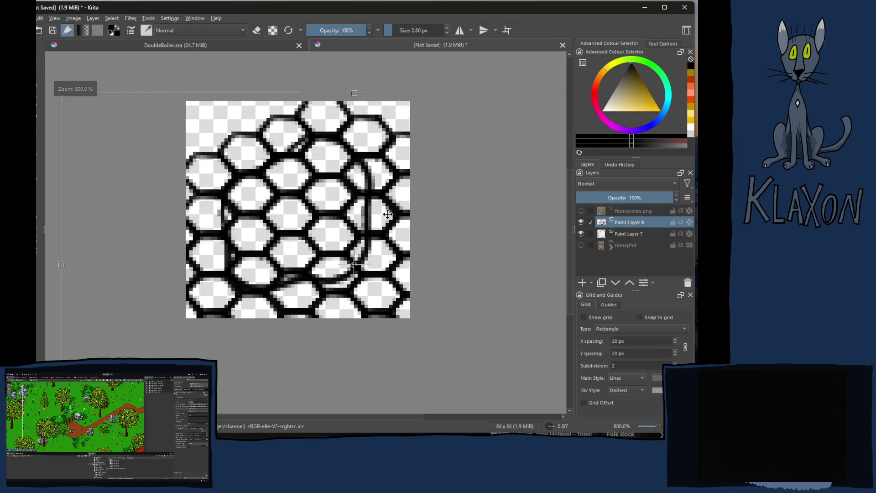
key(minus)
mouse_move(533, 140)
mouse_down()
mouse_move(377, 249)
mouse_move(319, 275)
mouse_move(365, 201)
mouse_move(368, 233)
mouse_up()
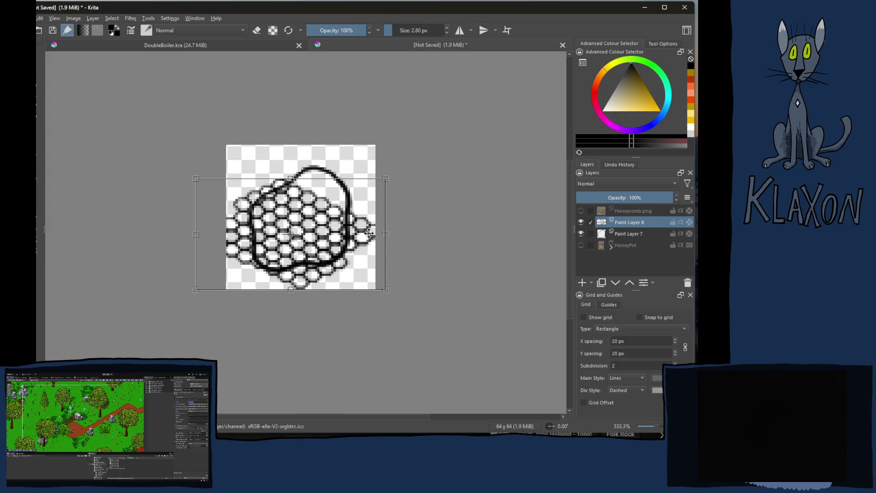
drag(386, 179, 432, 150)
mouse_move(444, 199)
mouse_down()
mouse_move(442, 169)
mouse_move(374, 114)
mouse_move(351, 121)
mouse_move(383, 136)
mouse_move(341, 207)
mouse_up()
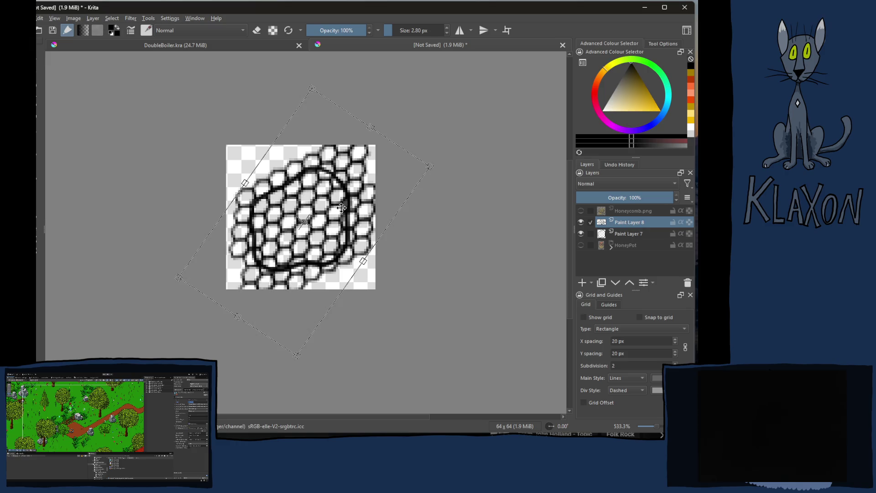
key(Return)
key(plus)
key(plus)
key(e)
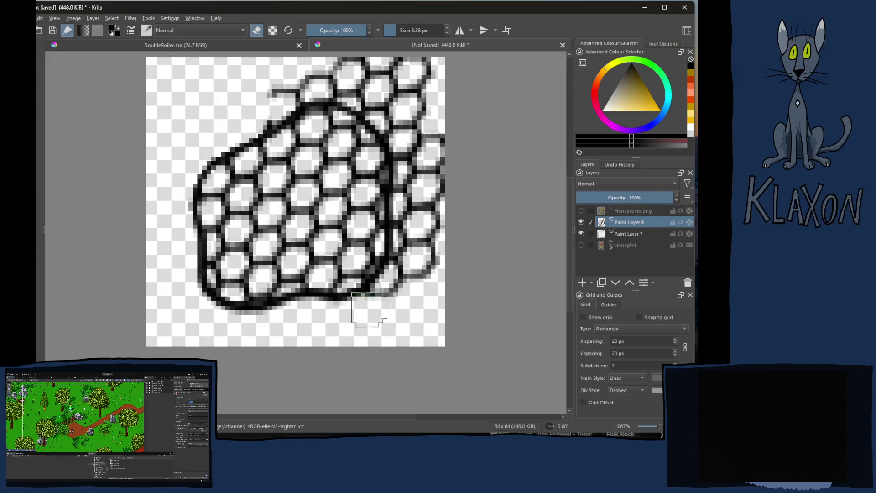
- Erase honeycomb strands beyond the blob's upper-left edge, undoing the last stroke
mouse_move(273, 94)
mouse_down()
mouse_move(324, 81)
mouse_move(356, 91)
mouse_move(405, 75)
mouse_move(431, 95)
mouse_move(403, 97)
mouse_move(416, 190)
mouse_move(416, 166)
mouse_move(406, 258)
mouse_move(411, 263)
mouse_move(433, 200)
mouse_move(430, 239)
mouse_up()
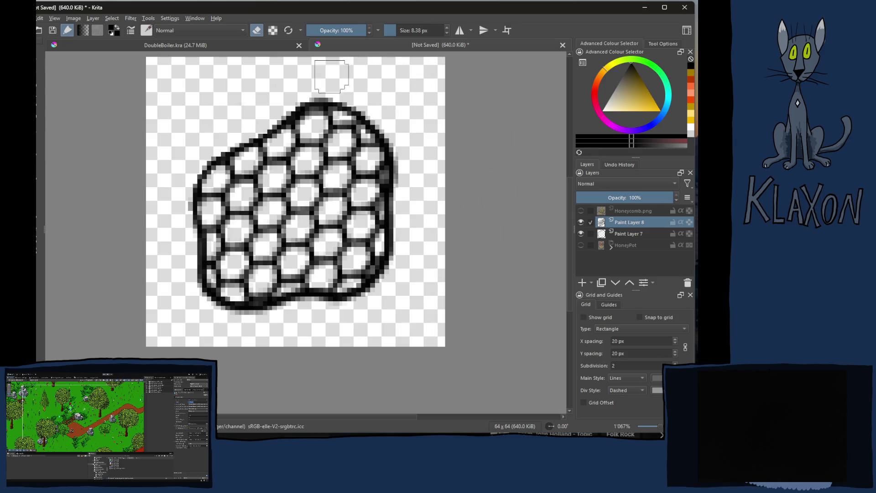
key(e)
key(ctrl+z)
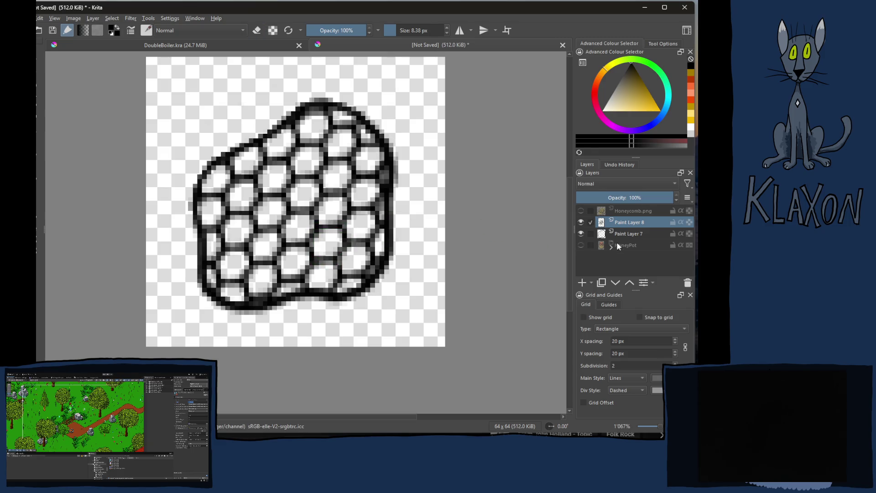
- Add an empty Paint Layer 9 and set Paint Layers 8 and 7 to about 75% opacity
click(618, 246)
click(582, 283)
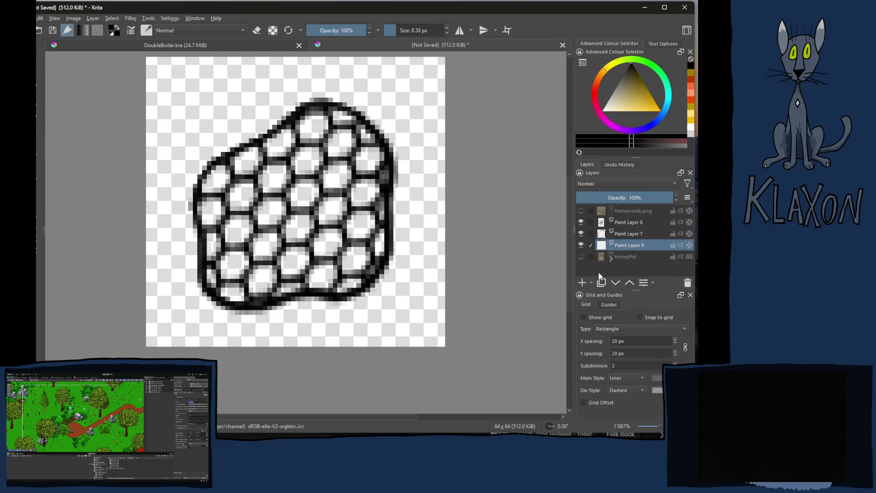
click(628, 223)
click(642, 199)
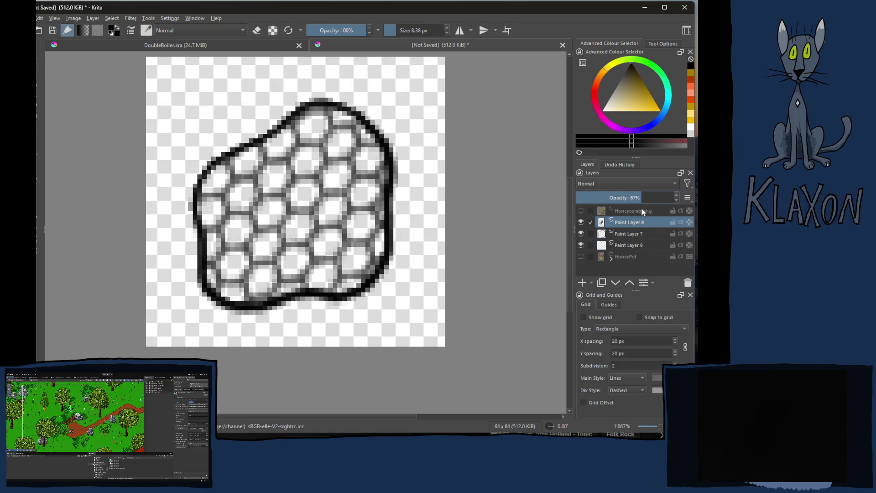
click(649, 199)
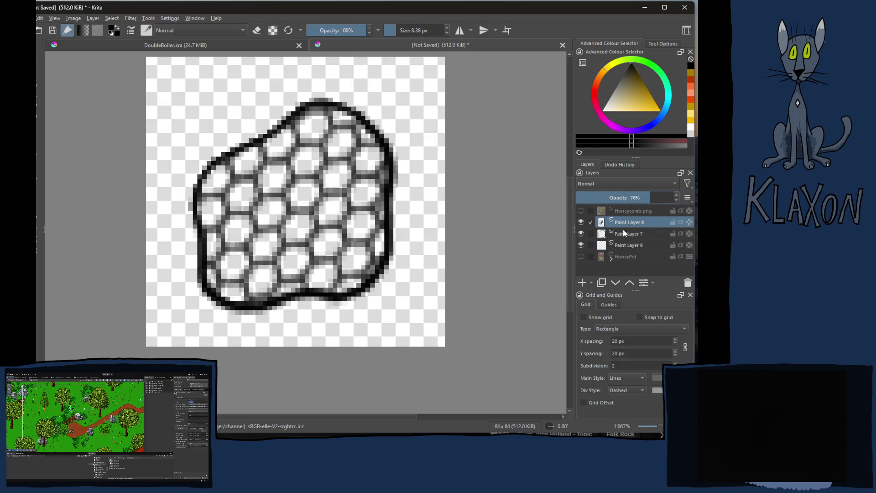
click(624, 233)
click(650, 199)
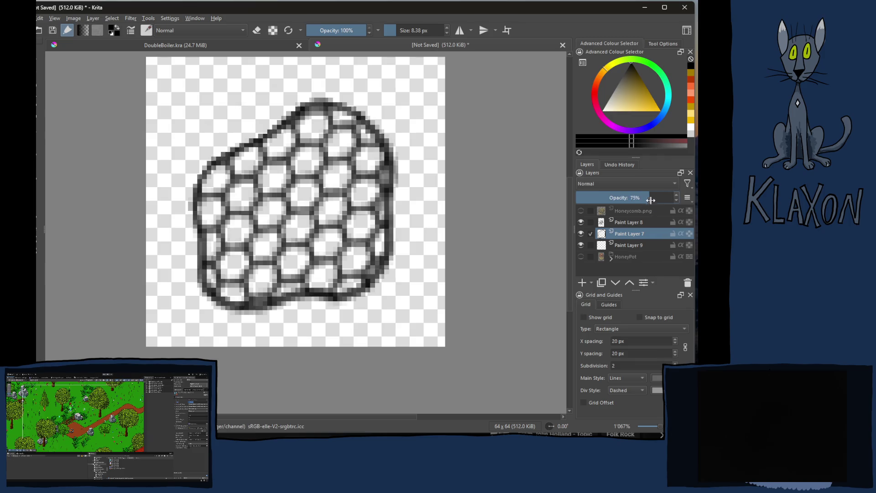
- On Paint Layer 9, choose a pale beige paint colour from the palette
click(627, 245)
right_click(314, 250)
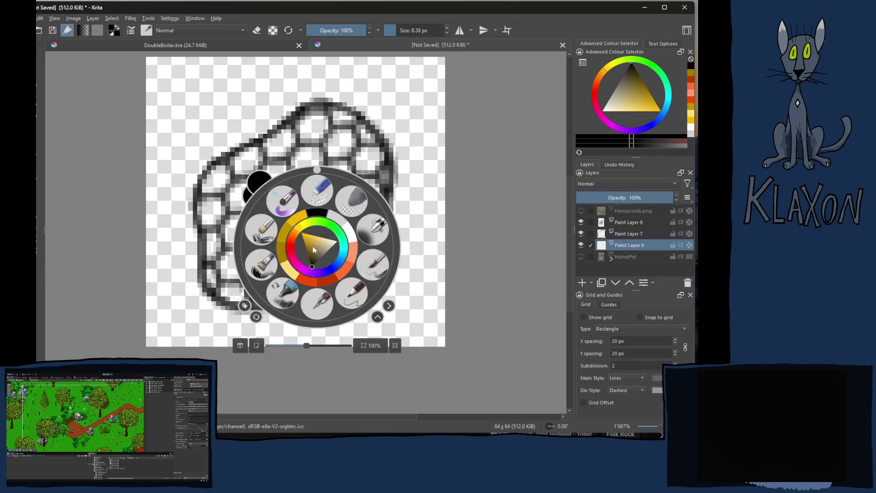
click(336, 222)
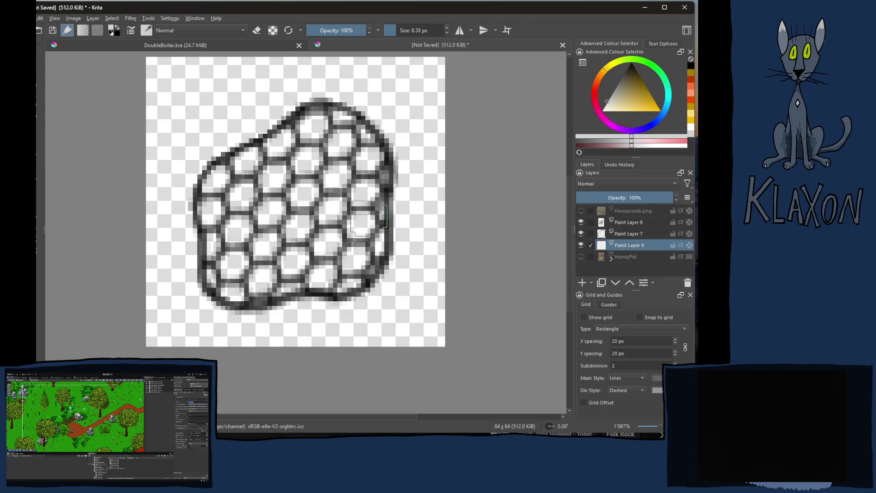
click(613, 101)
drag(616, 107, 611, 111)
- Paint the upper-left honeycomb cells beige and the left cells near-white
mouse_move(260, 214)
mouse_down()
mouse_move(255, 203)
mouse_move(310, 160)
mouse_move(282, 147)
mouse_move(241, 175)
mouse_move(265, 173)
mouse_move(212, 190)
mouse_move(231, 218)
mouse_move(222, 271)
mouse_move(237, 288)
mouse_move(298, 271)
mouse_move(328, 278)
mouse_move(368, 250)
mouse_move(371, 180)
mouse_move(358, 153)
mouse_move(301, 124)
mouse_move(269, 207)
mouse_move(272, 228)
mouse_move(331, 210)
mouse_move(326, 244)
mouse_move(354, 206)
mouse_up()
click(666, 145)
mouse_move(210, 178)
mouse_down()
mouse_move(217, 201)
mouse_move(273, 146)
mouse_move(320, 121)
mouse_move(371, 146)
mouse_up()
mouse_move(222, 246)
mouse_down()
mouse_move(216, 221)
mouse_move(202, 281)
mouse_up()
- Shade the bottom row of honeycomb cells with a darker tan
click(605, 145)
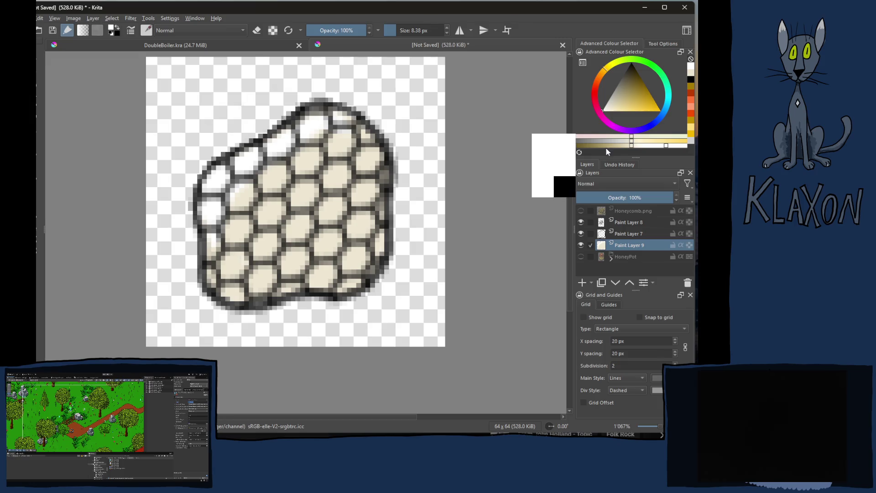
click(605, 145)
mouse_move(228, 298)
mouse_down()
mouse_move(354, 283)
mouse_move(379, 242)
mouse_move(376, 151)
mouse_move(386, 178)
mouse_up()
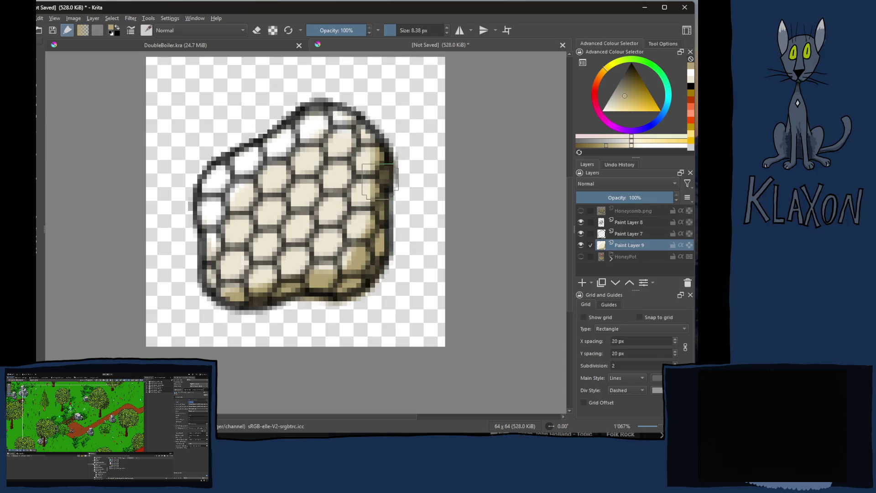
mouse_move(354, 266)
mouse_down()
mouse_move(325, 280)
mouse_move(217, 288)
mouse_up()
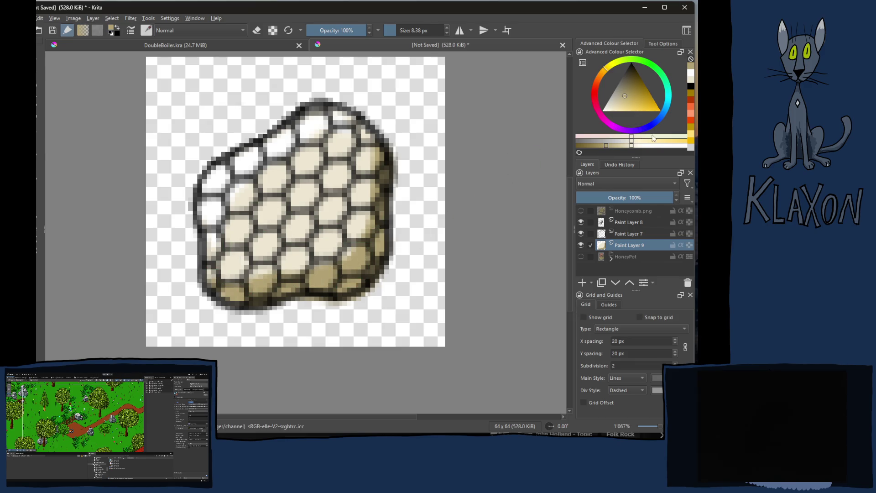
- Dab pale yellow into the upper, middle, lower and upper-right cells
click(649, 141)
drag(256, 192, 274, 175)
click(310, 160)
click(239, 192)
click(274, 176)
click(235, 224)
click(233, 244)
click(291, 248)
click(269, 274)
click(298, 238)
click(309, 254)
click(291, 253)
click(323, 268)
click(347, 165)
click(362, 175)
click(367, 150)
click(345, 144)
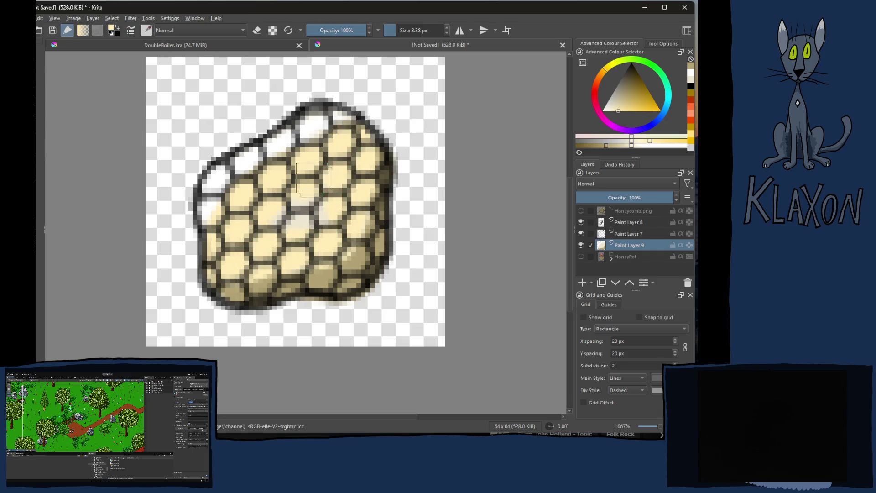
click(352, 241)
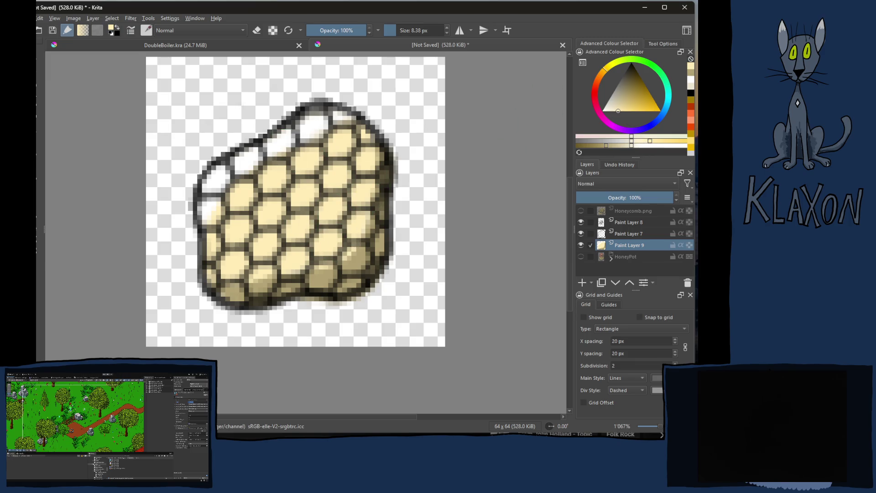
- Sample a cell colour, lighten it, and add softer highlights over the left cells
drag(311, 177, 329, 218)
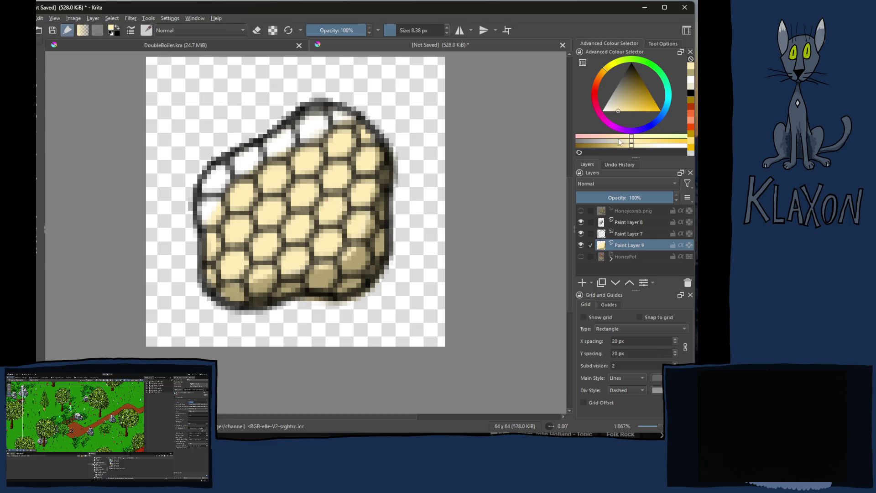
click(648, 145)
drag(209, 206, 212, 203)
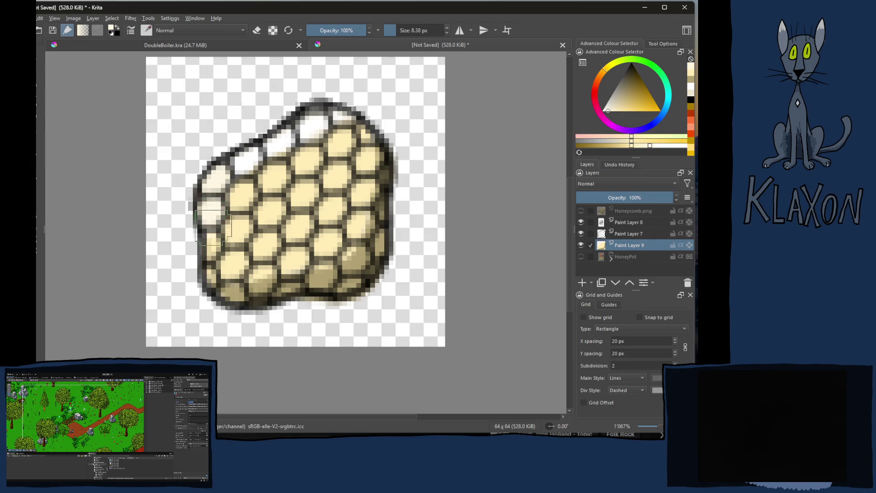
mouse_move(267, 156)
mouse_down()
mouse_move(342, 125)
mouse_move(365, 203)
mouse_move(400, 265)
mouse_up()
key(ctrl+z)
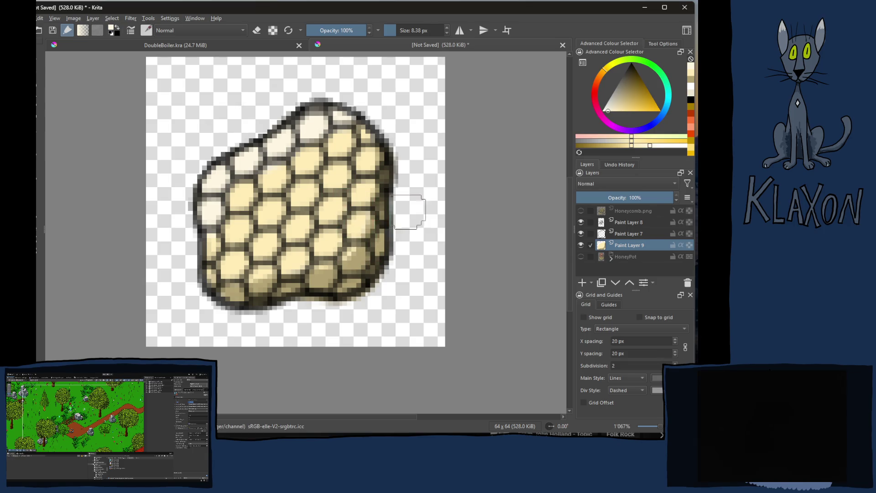
click(628, 256)
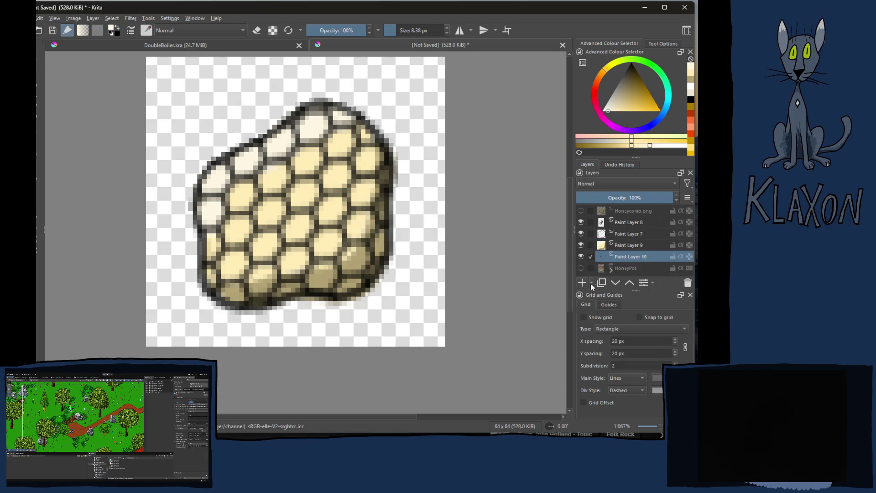
- On a 50% opacity layer, paint a black shadow along the comb's lower edge
click(625, 197)
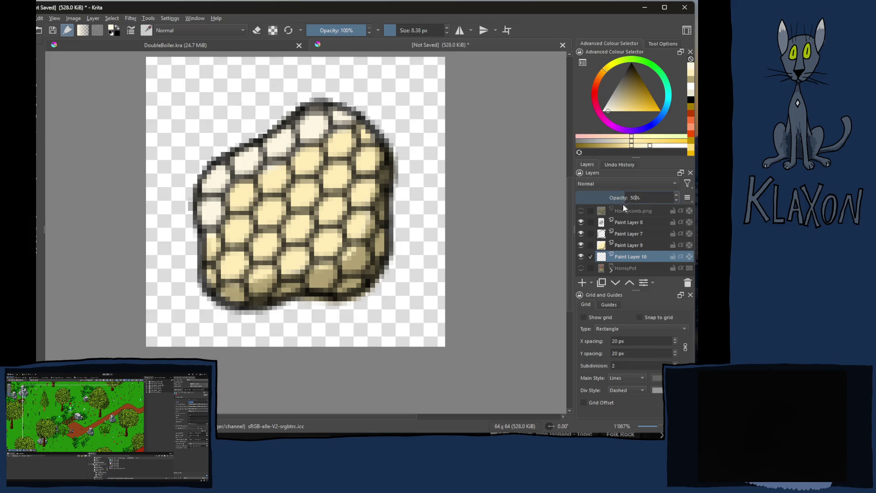
right_click(287, 249)
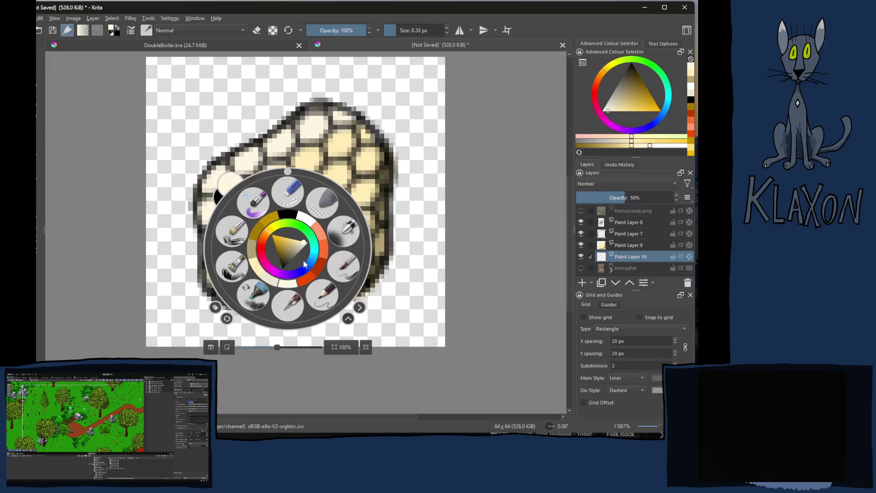
click(290, 216)
mouse_move(214, 299)
mouse_down()
mouse_move(249, 319)
mouse_move(331, 307)
mouse_move(379, 289)
mouse_move(387, 256)
mouse_up()
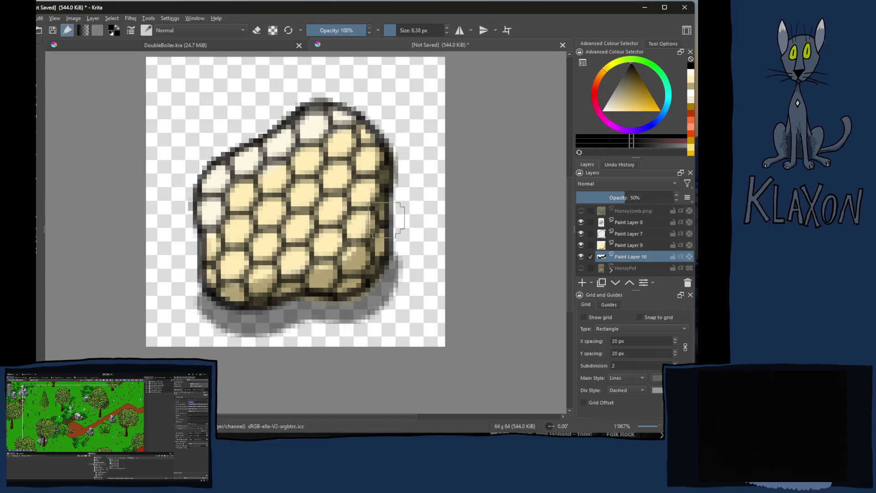
- Erase excess shadow at the bottom-left and darken the lower-right edge
key(e)
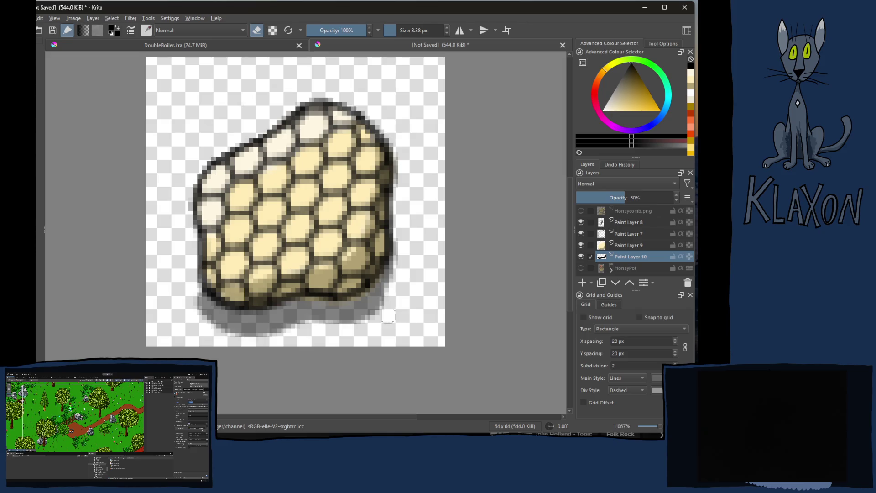
drag(173, 294, 222, 342)
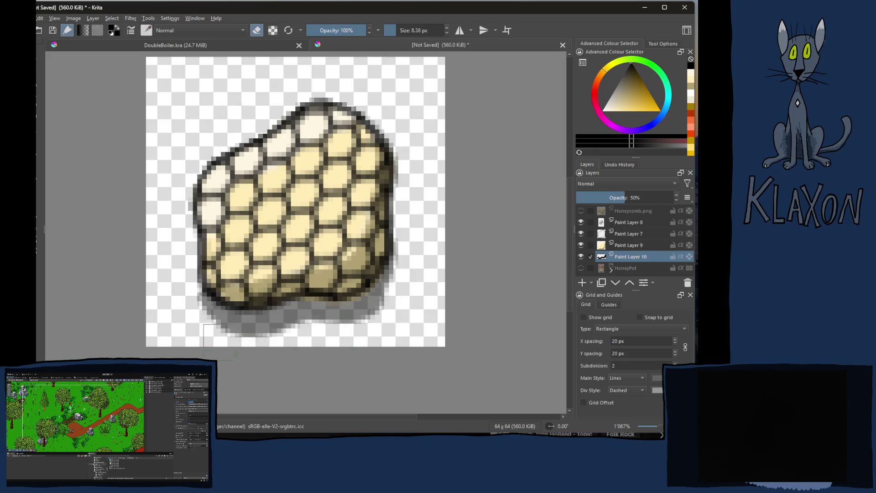
key(e)
drag(375, 286, 388, 263)
- Set Paint Layer 9 to 76% opacity and erase stray upper-right pixels with a smaller eraser
click(625, 245)
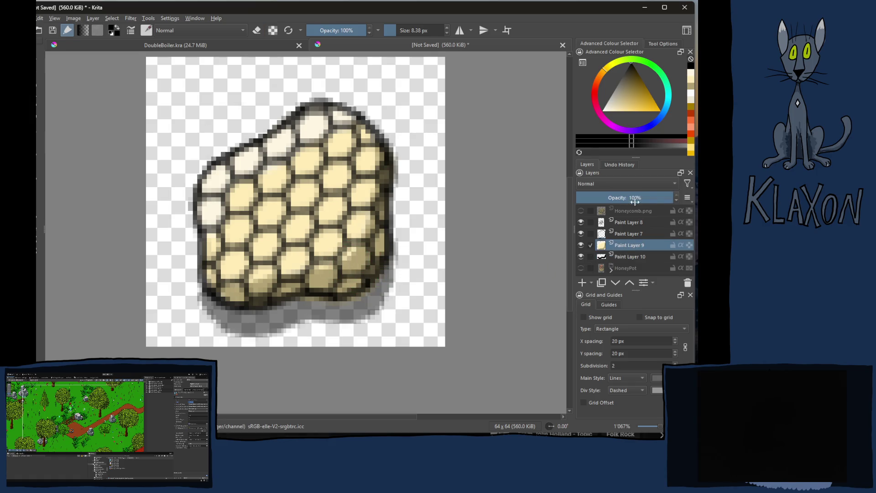
drag(670, 199, 658, 199)
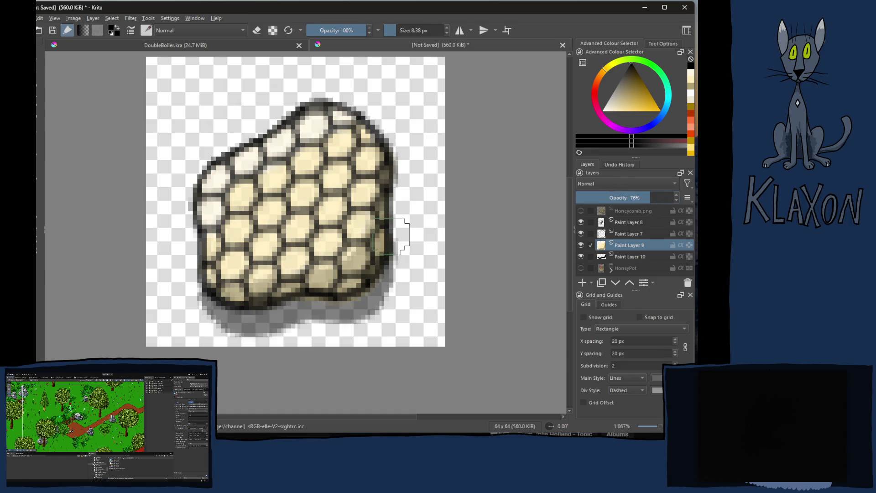
key(e)
key(bracketleft)
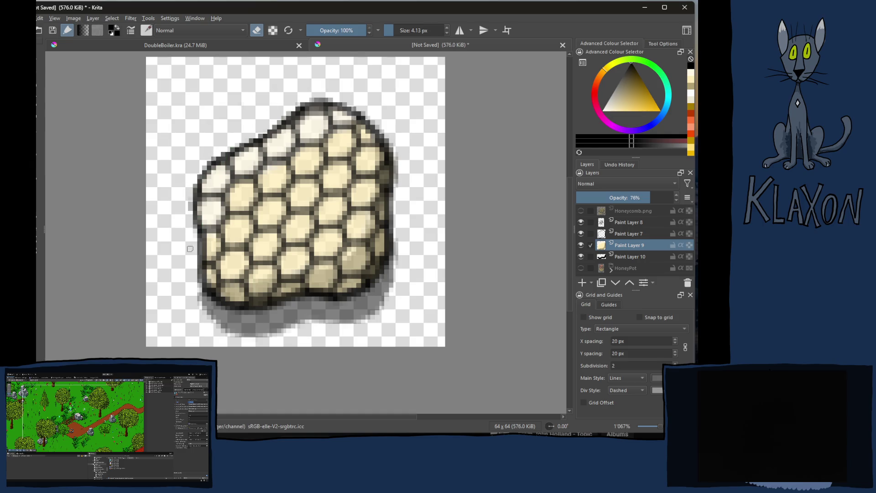
drag(418, 152, 398, 138)
shift+click(635, 224)
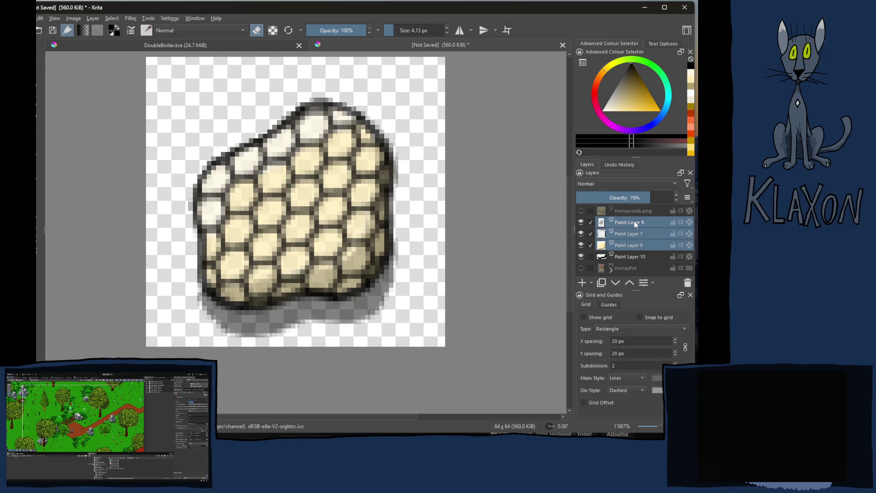
- Group Paint Layers 7–10 with Ctrl+G and rename the group BeeWax
ctrl+click(625, 254)
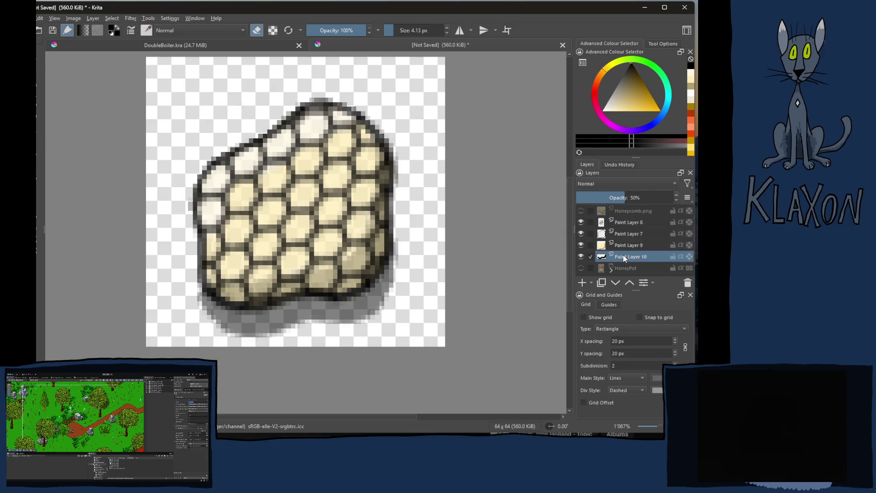
key(ctrl+g)
click(610, 224)
double_click(620, 223)
text(BeeWax)
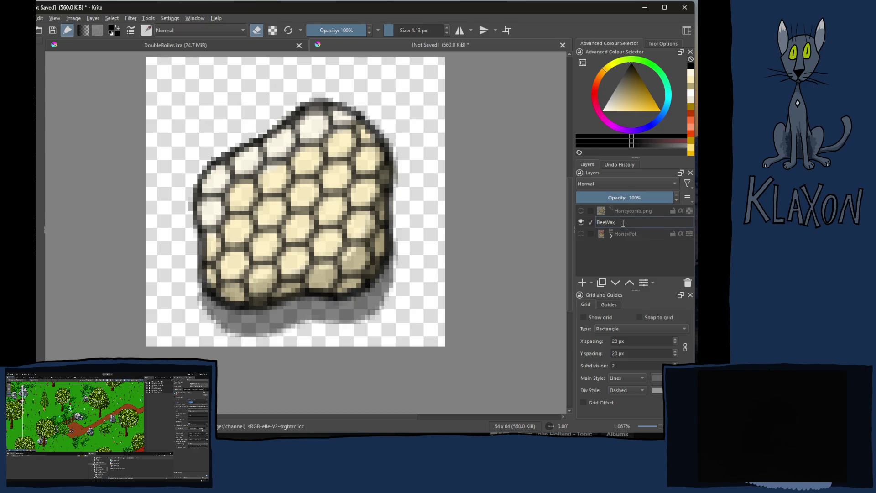
key(Return)
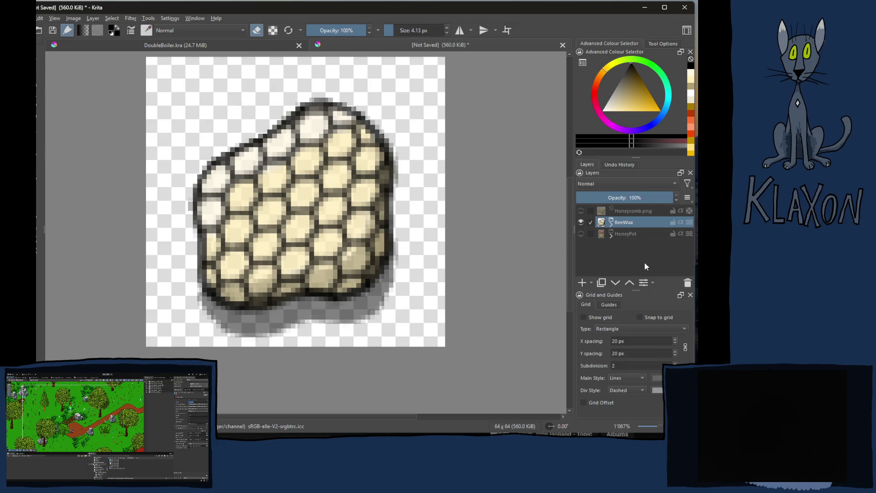
scroll(389, 274, down, 1)
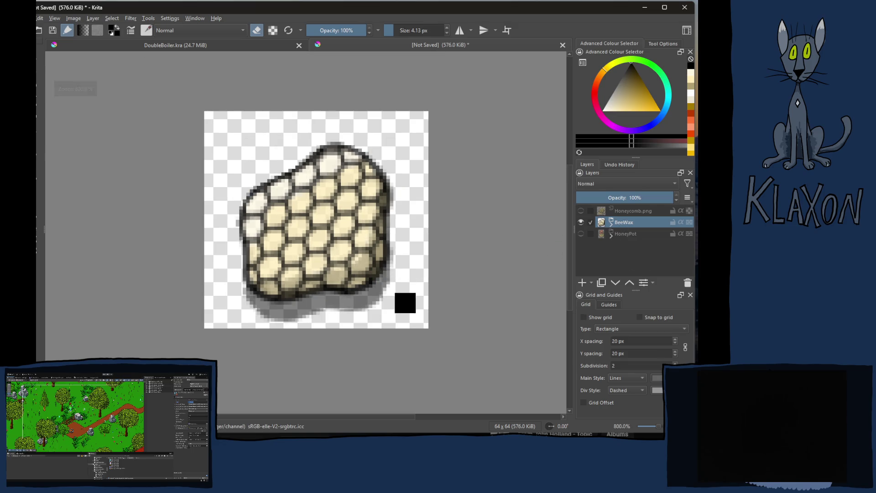
key(ctrl+shift+e)
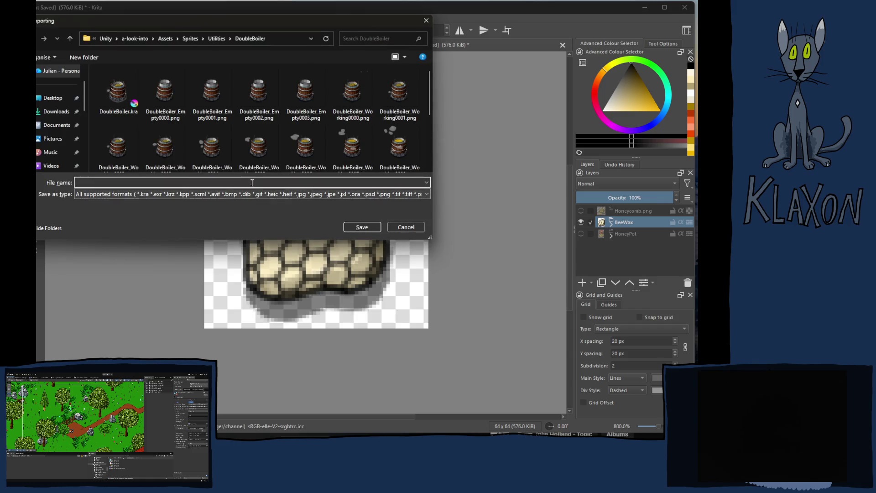
click(190, 38)
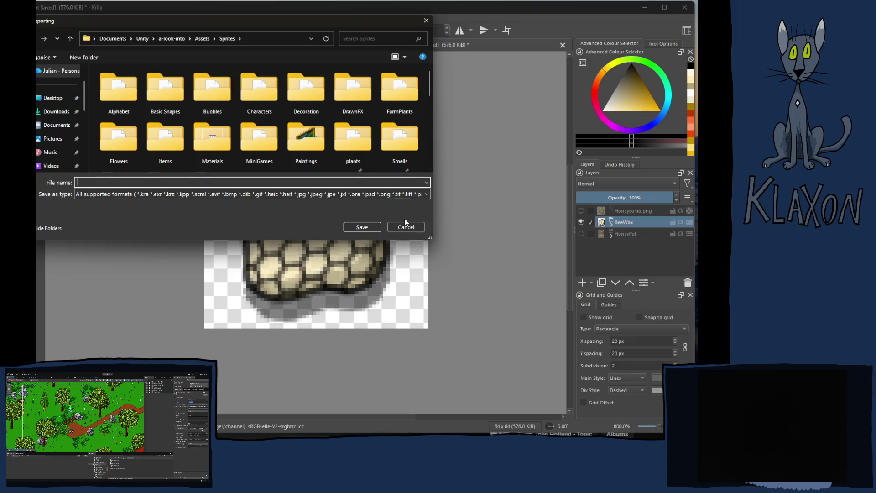
click(404, 57)
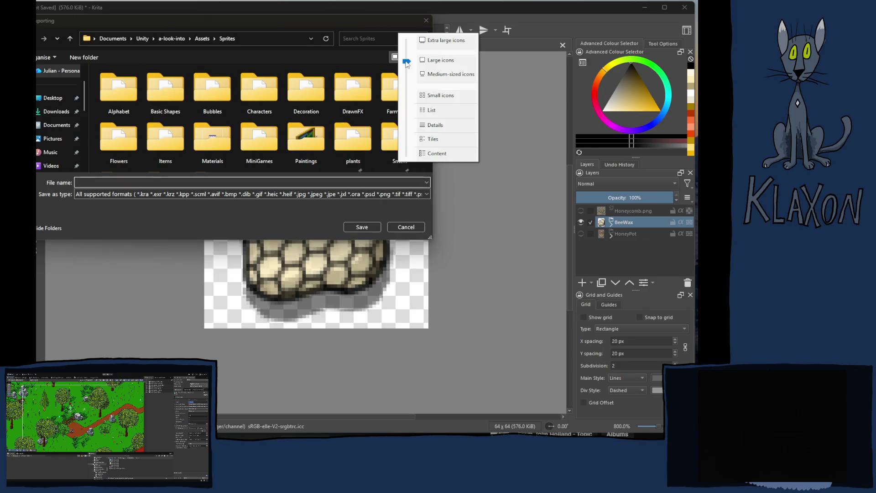
click(437, 74)
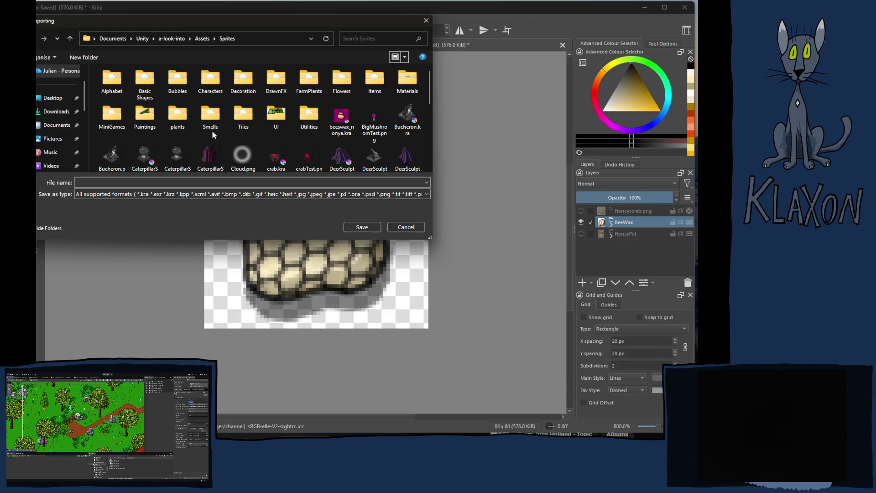
double_click(375, 85)
scroll(268, 159, down, 5)
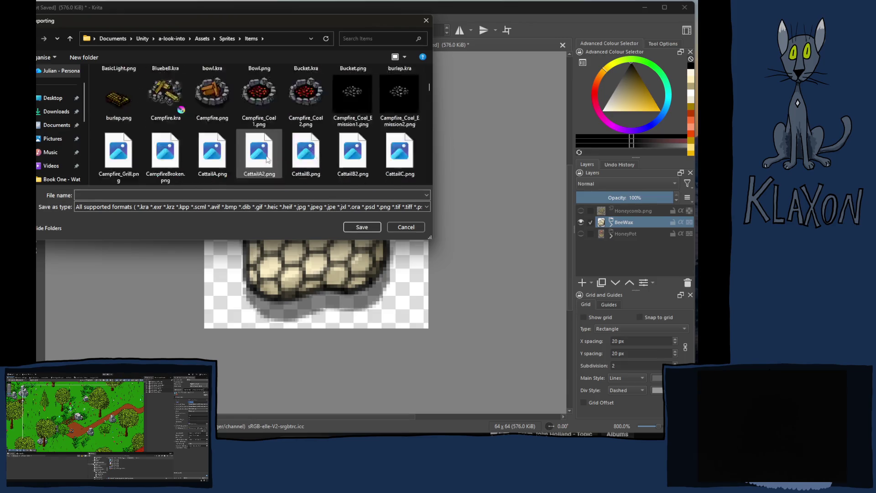
scroll(268, 159, down, 10)
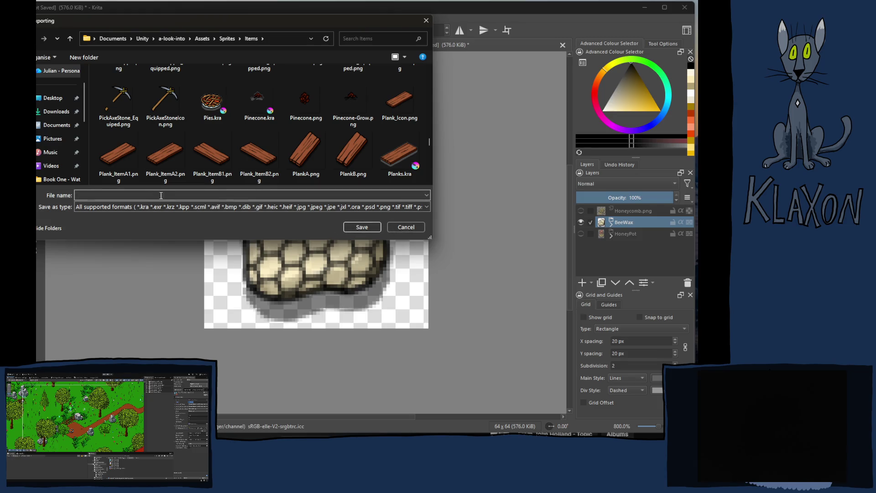
click(423, 228)
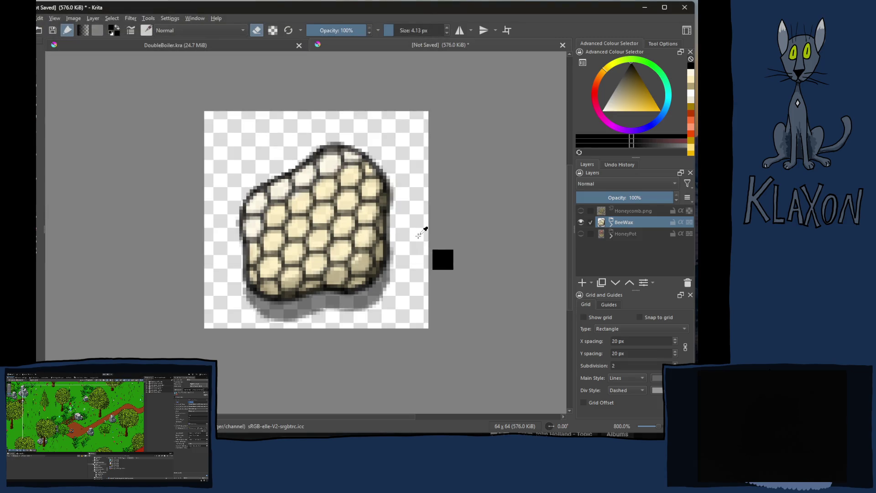
- Save the honeycomb document as HoneyWax.kra in the Sprites/Items folder
key(ctrl+shift+s)
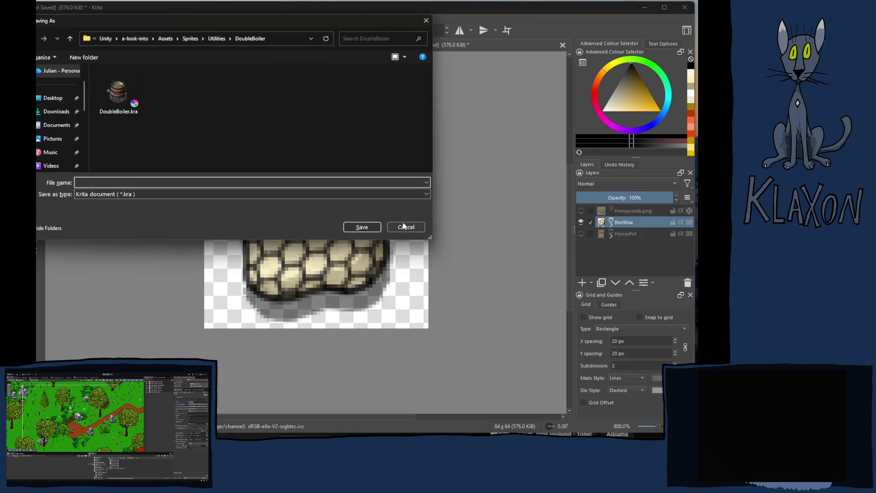
click(403, 226)
key(ctrl+shift+s)
click(190, 39)
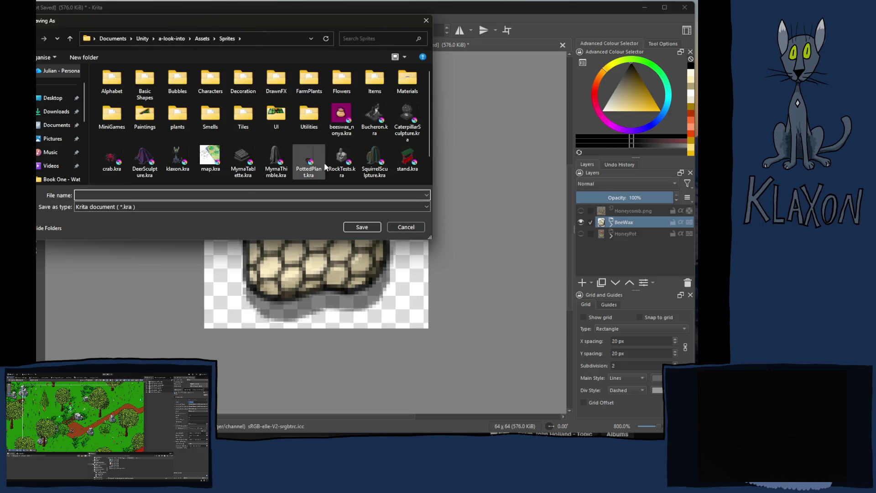
double_click(375, 81)
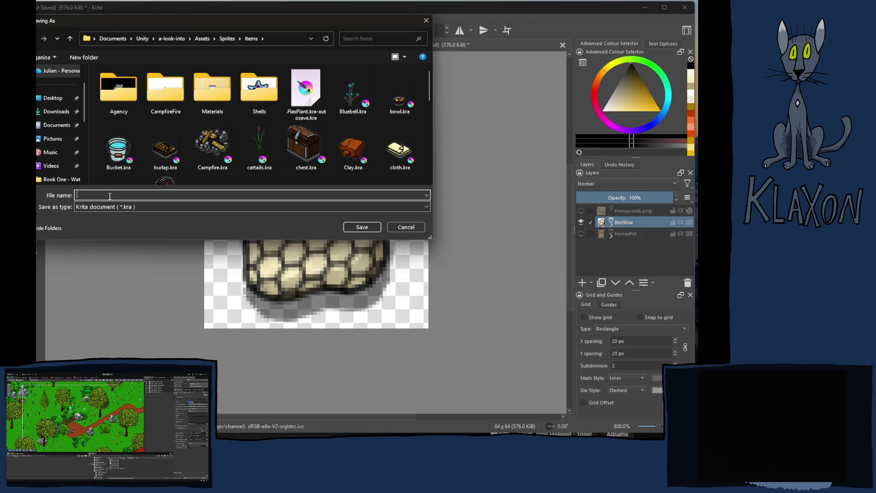
text(Honey)
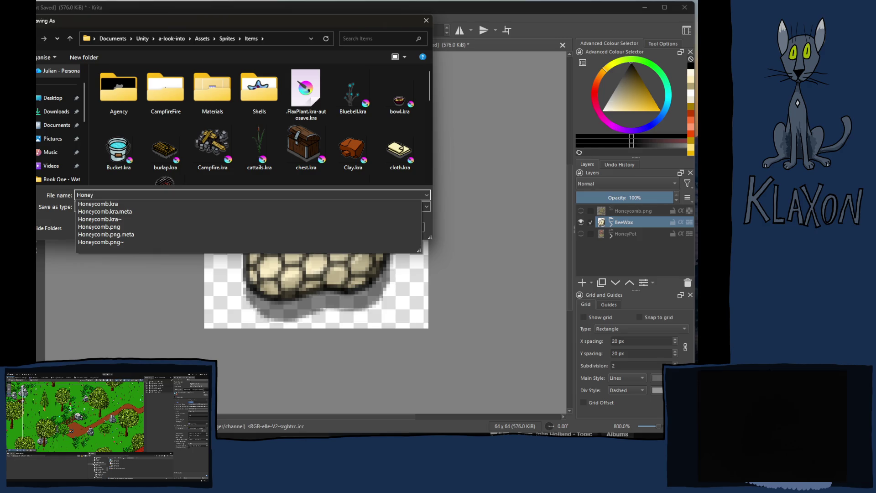
text(Wax)
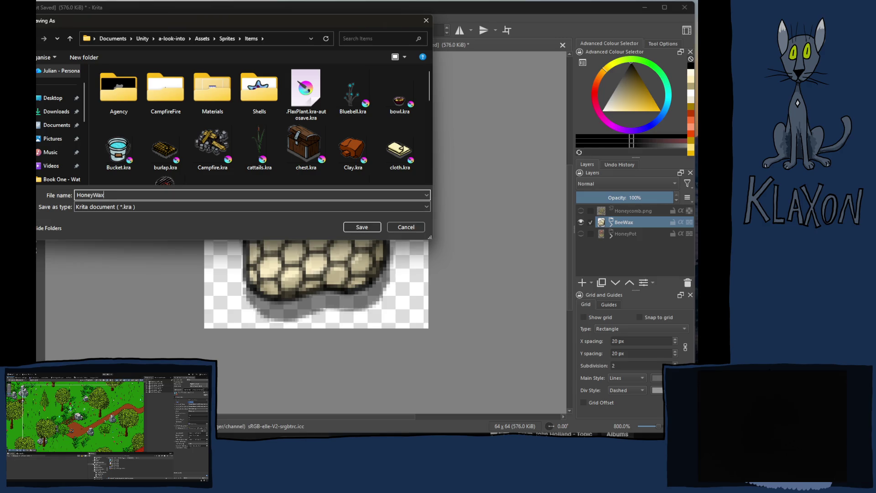
key(Return)
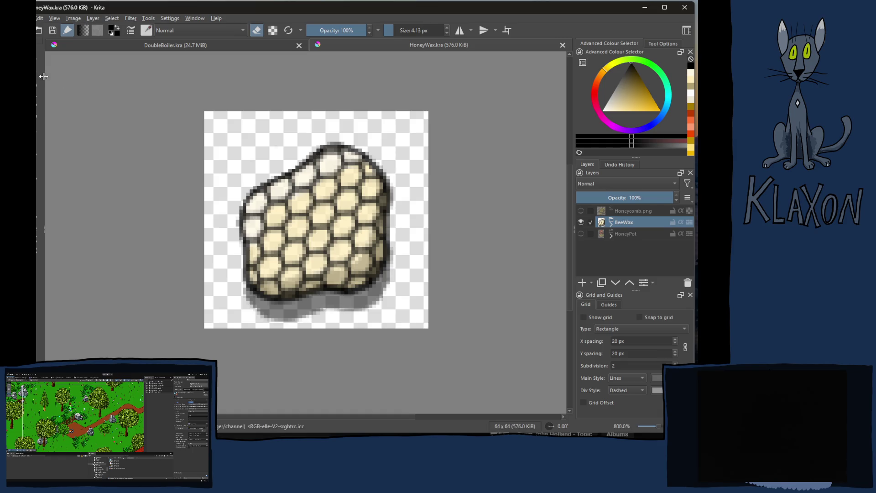
- Export the honeycomb as BeeWax.kra into the Items folder
key(ctrl+shift+e)
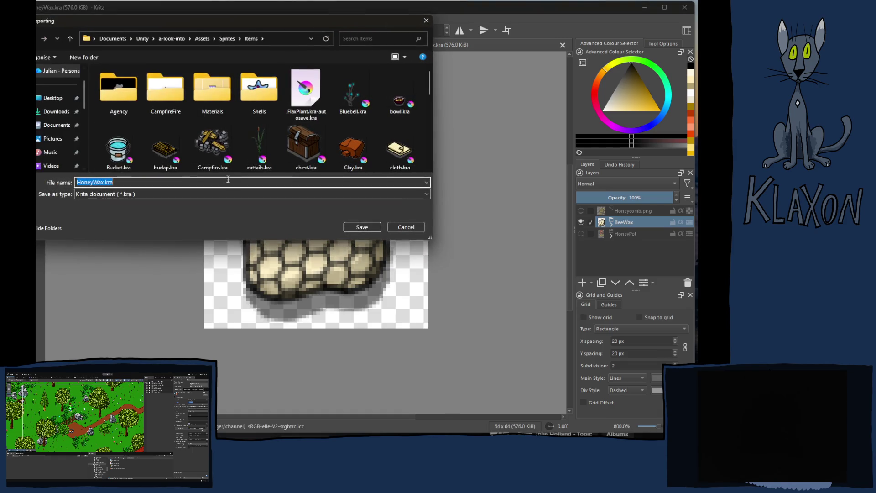
click(93, 182)
key(Return)
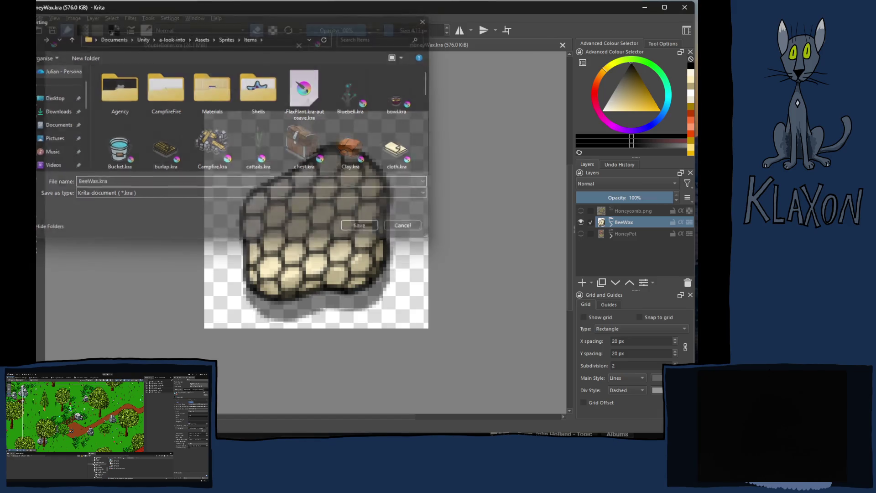
- Re-export the honeycomb as BeeWax.png with default PNG options, then show the HoneyPot layer
key(ctrl+shift+e)
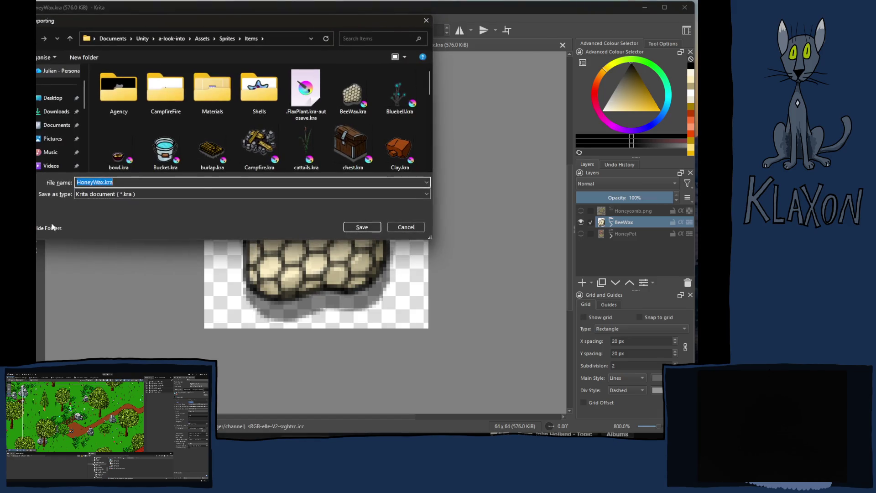
double_click(91, 182)
text(BeeW)
click(129, 193)
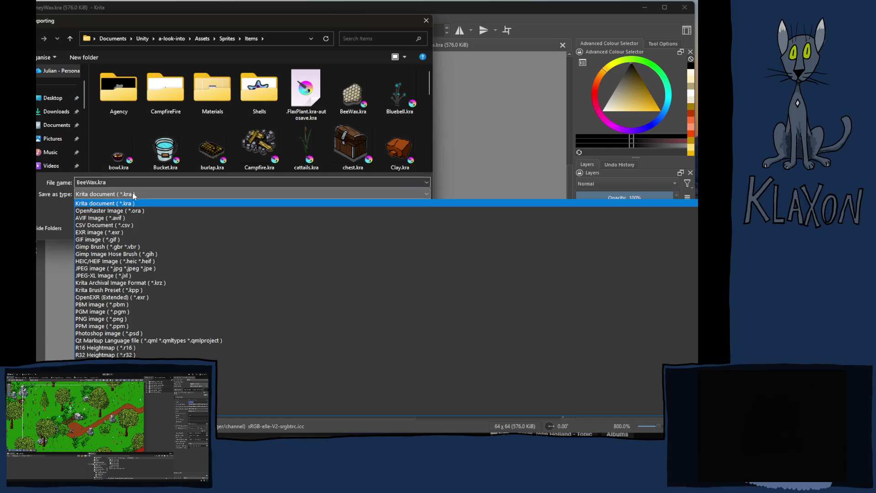
click(164, 319)
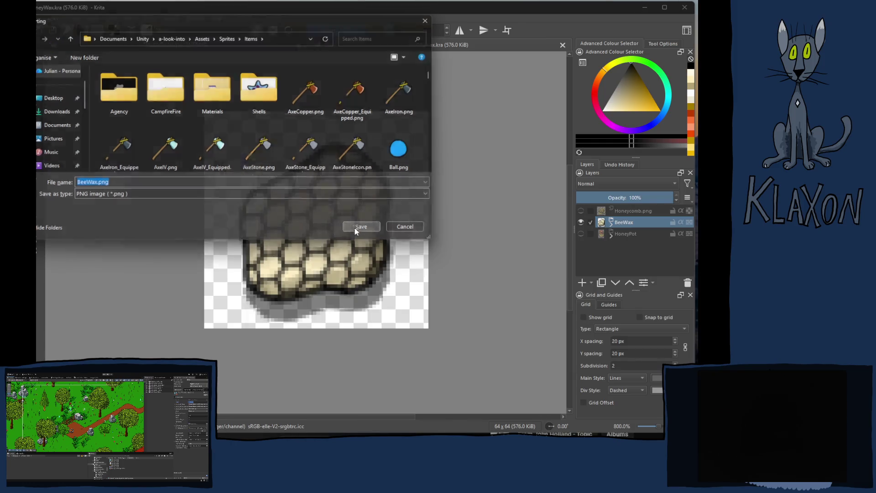
click(360, 225)
click(402, 321)
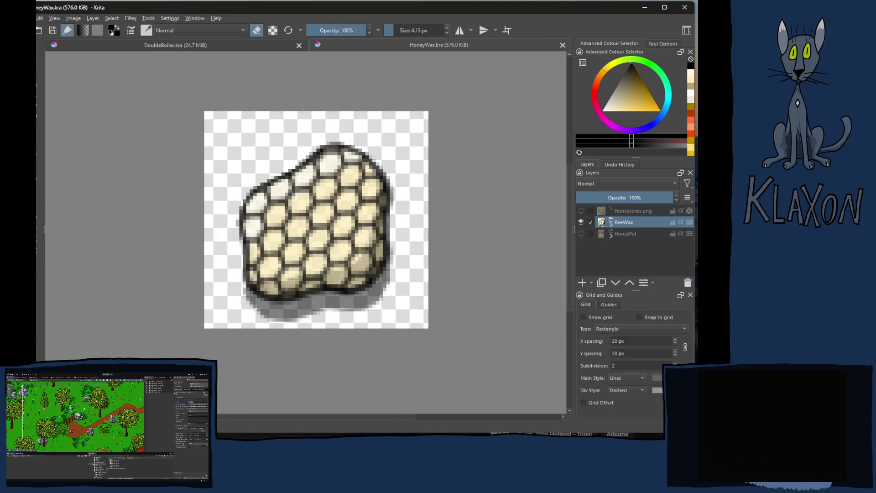
click(581, 232)
- Hide BeeWax and export the honey pot image under the file name BeeWax
click(581, 223)
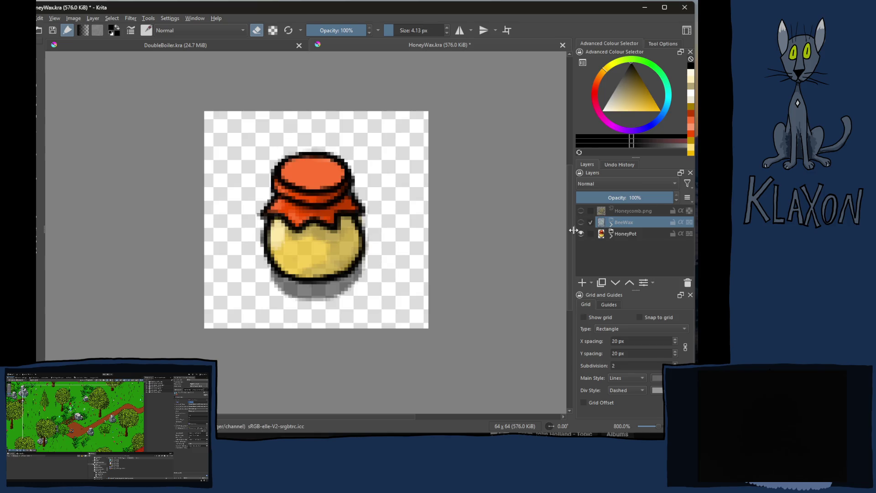
key(ctrl+shift+e)
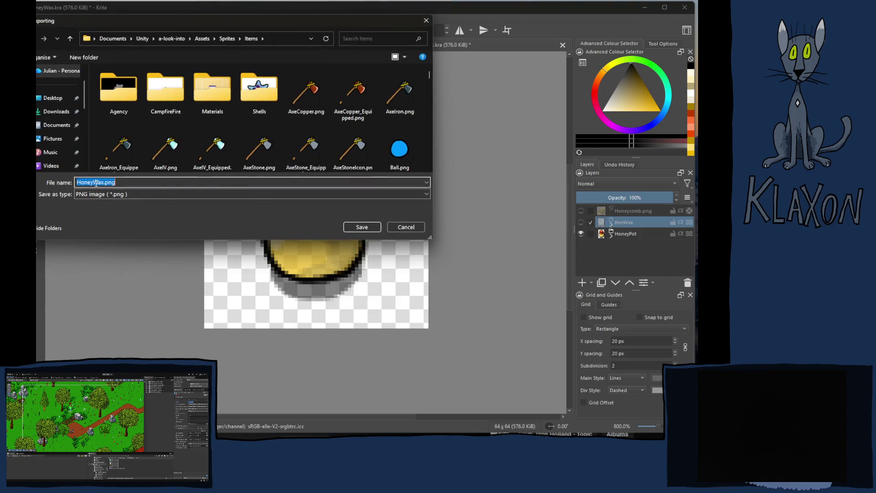
double_click(103, 181)
text(Bee)
text(Wax)
key(Return)
key(Return)
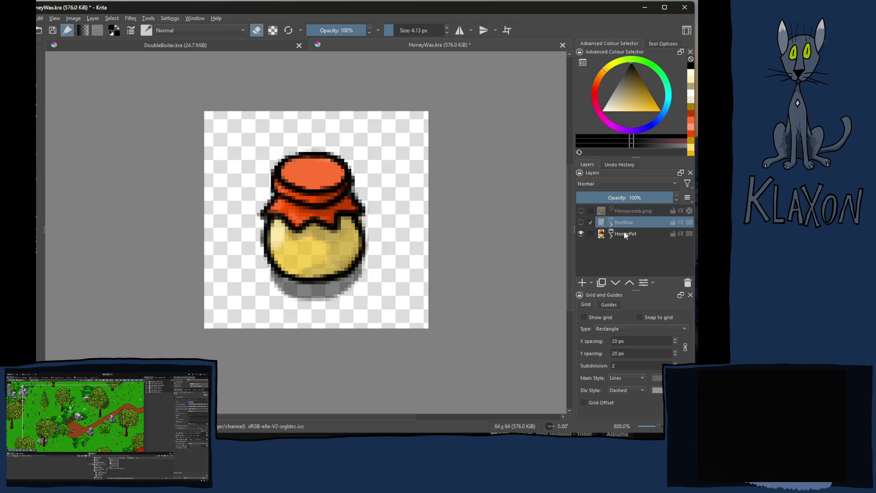
key(ctrl+shift+s)
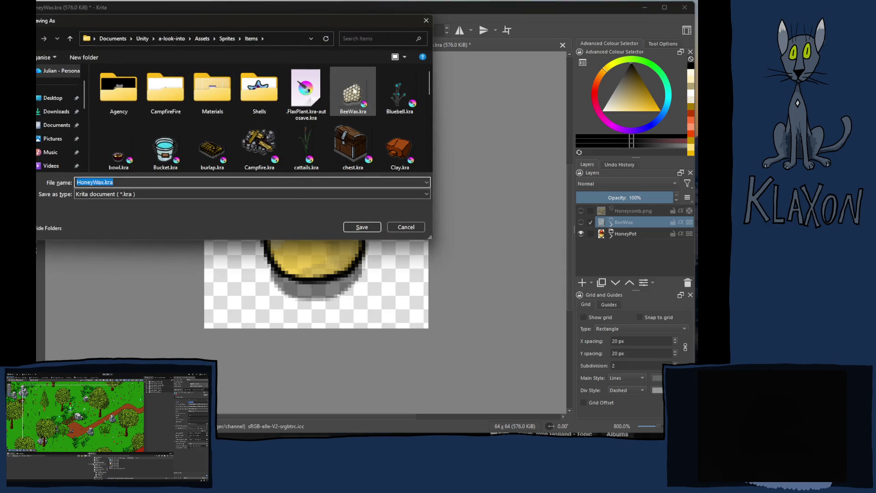
- Save the jar document as BeeProducts.kra in Sprites/Items, renaming from BeeWax.kra
click(350, 103)
click(93, 182)
drag(86, 183, 100, 180)
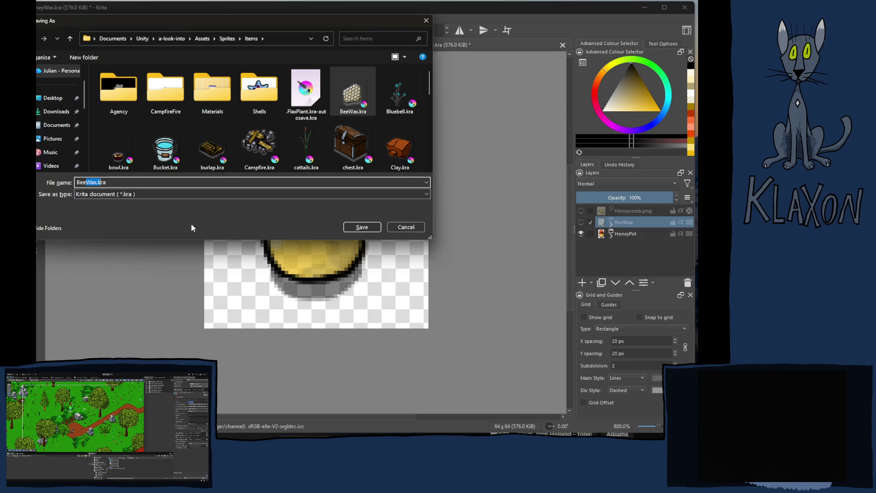
key(BackSpace)
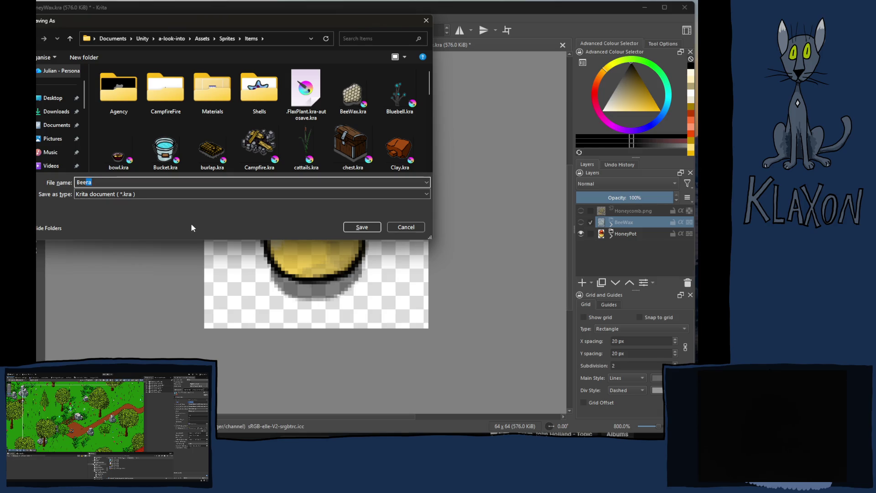
text(Pro)
text(ducts)
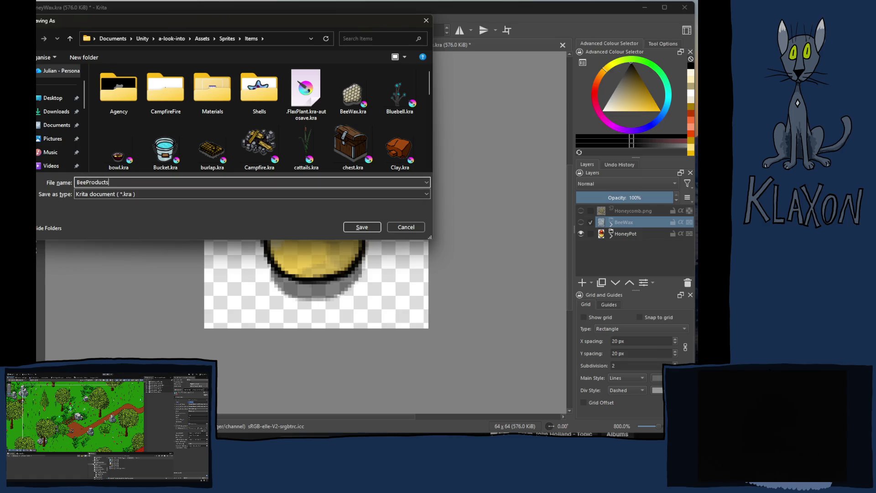
key(Return)
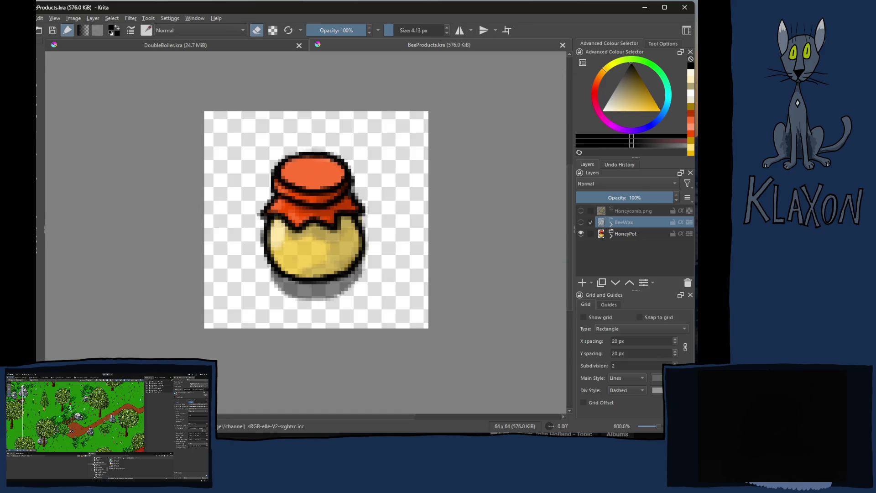
key(alt+Tab)
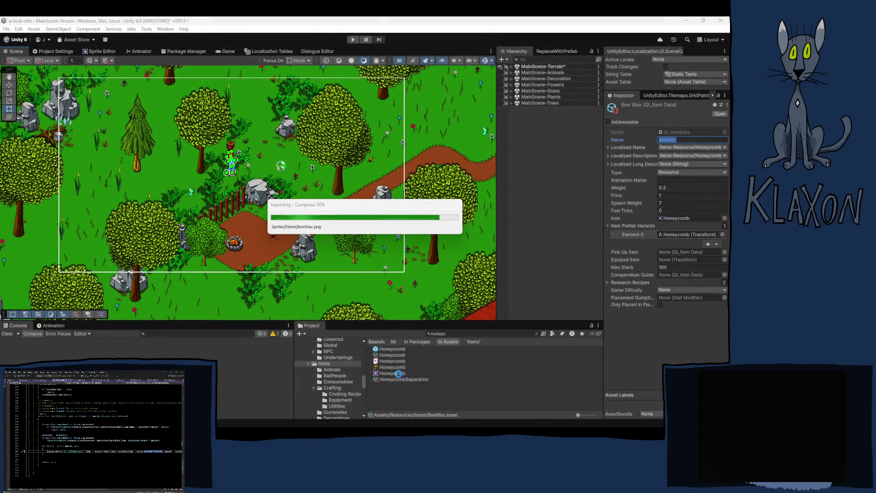
- Clear the Project search and scroll the Items folder up to the BeeWax and BeeProducts files
click(536, 333)
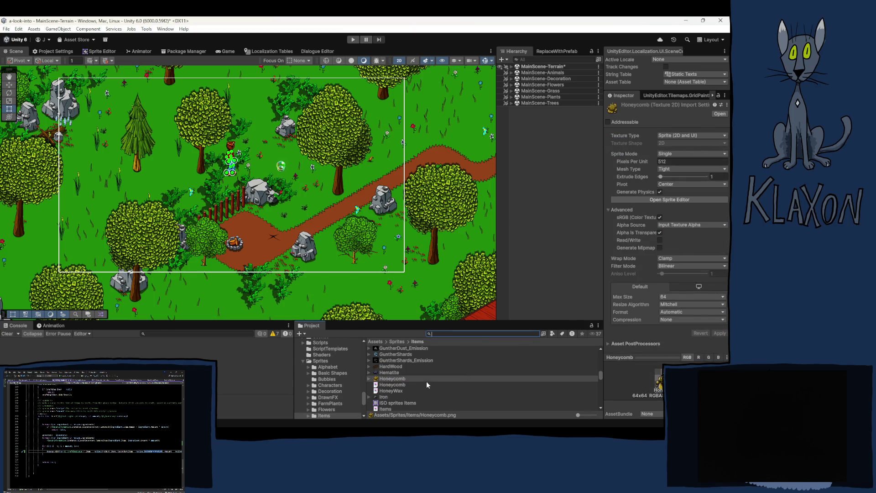
scroll(425, 383, up, 10)
scroll(420, 384, up, 8)
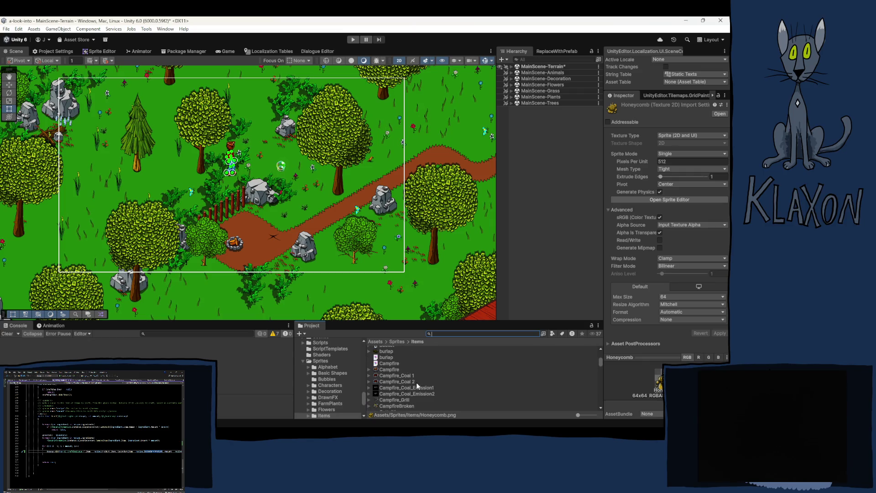
scroll(414, 380, up, 3)
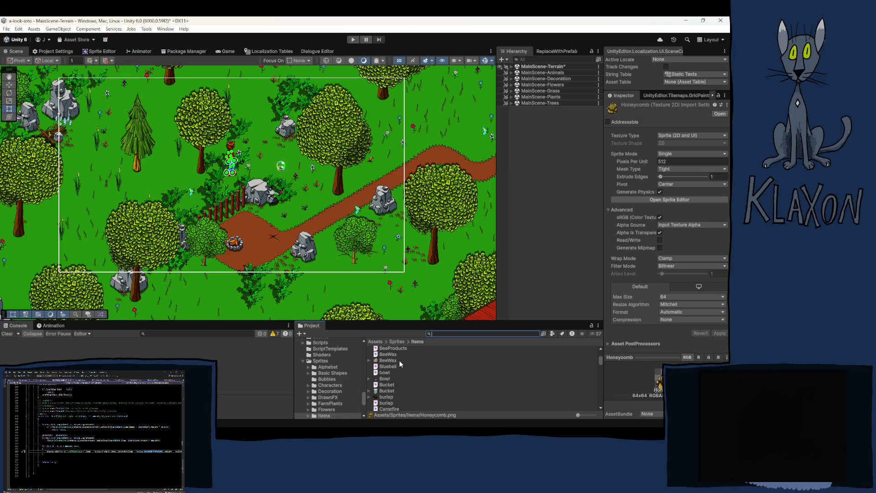
click(476, 354)
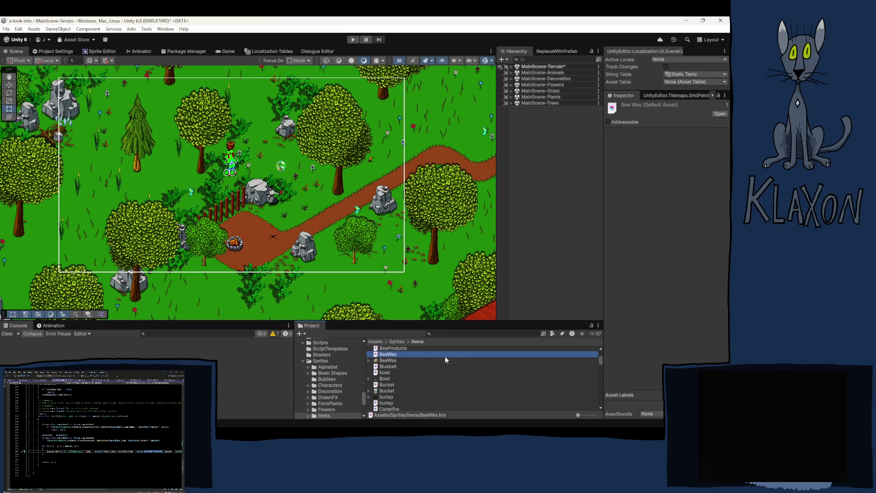
- Delete BeeWax.kra from Items and review the BeeHoney sprite's import settings
key(Delete)
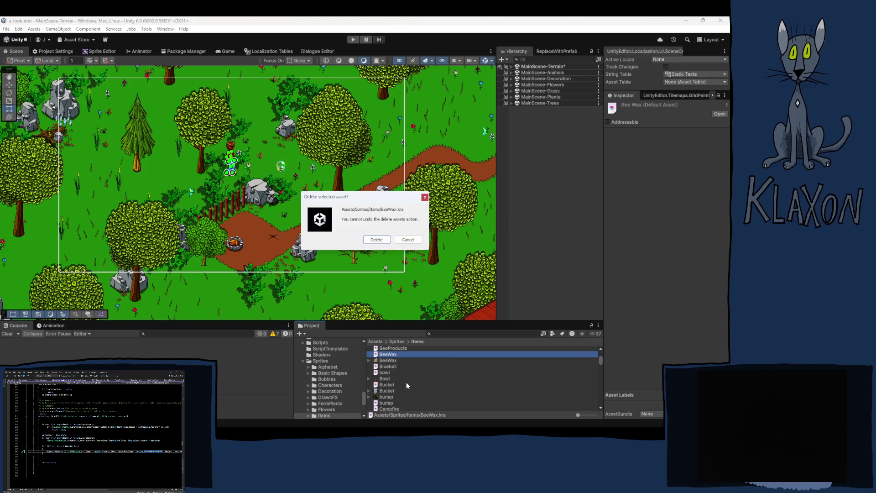
click(377, 239)
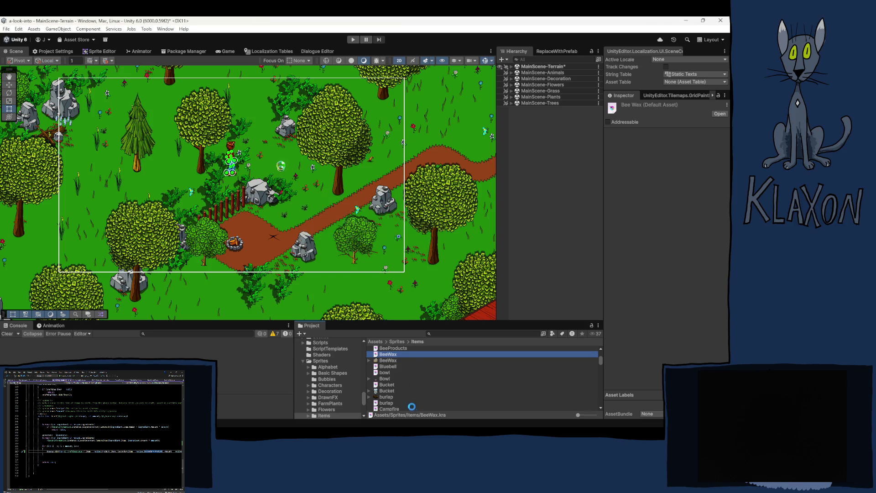
scroll(415, 383, up, 1)
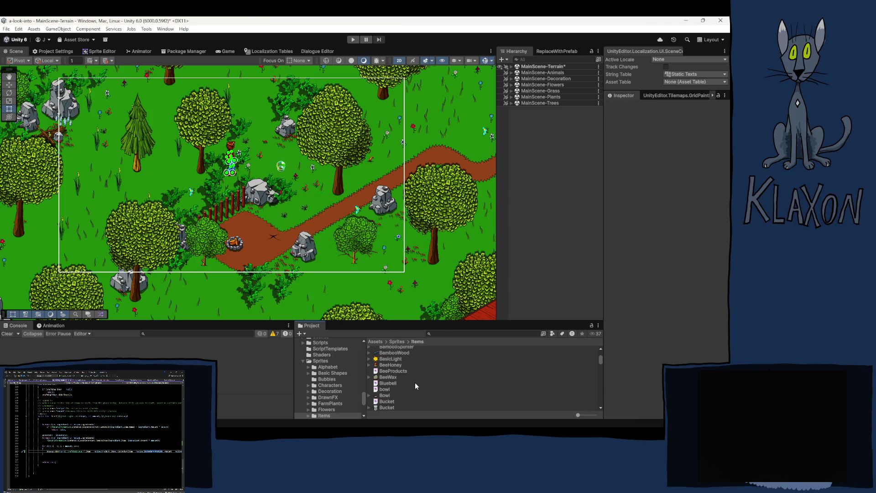
click(396, 365)
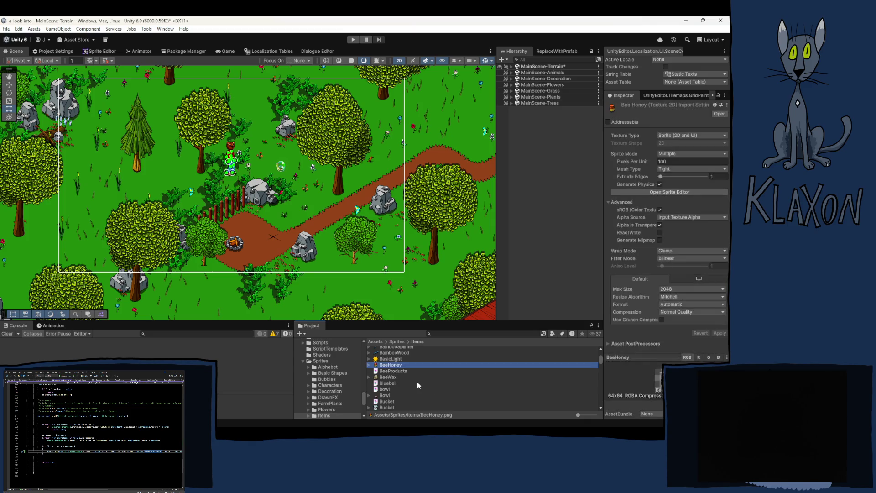
scroll(417, 381, down, 5)
scroll(413, 373, down, 5)
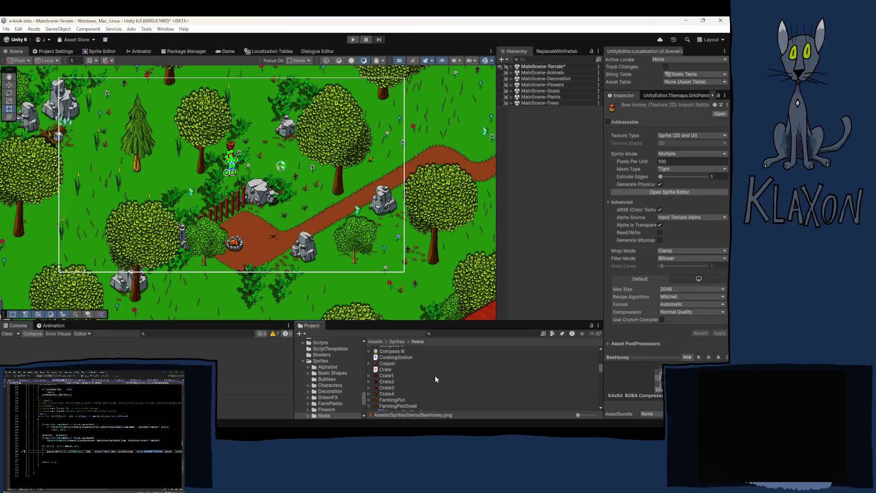
scroll(443, 360, up, 2)
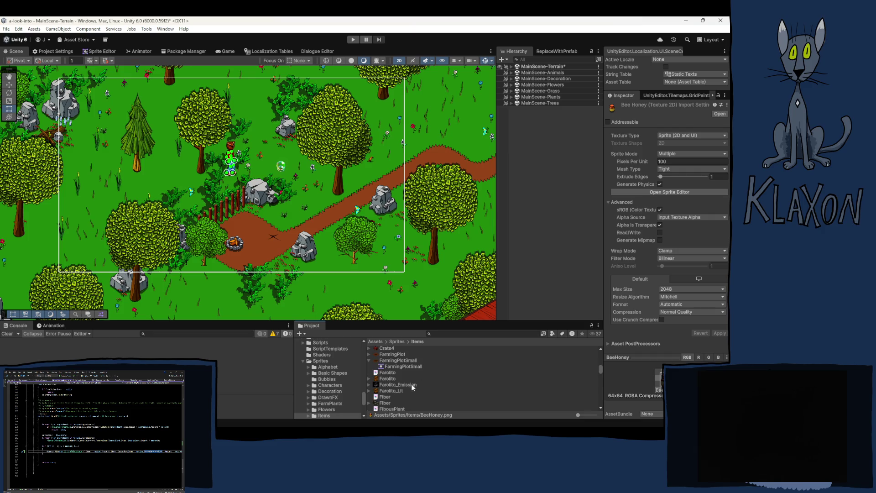
scroll(412, 384, up, 3)
scroll(408, 370, down, 6)
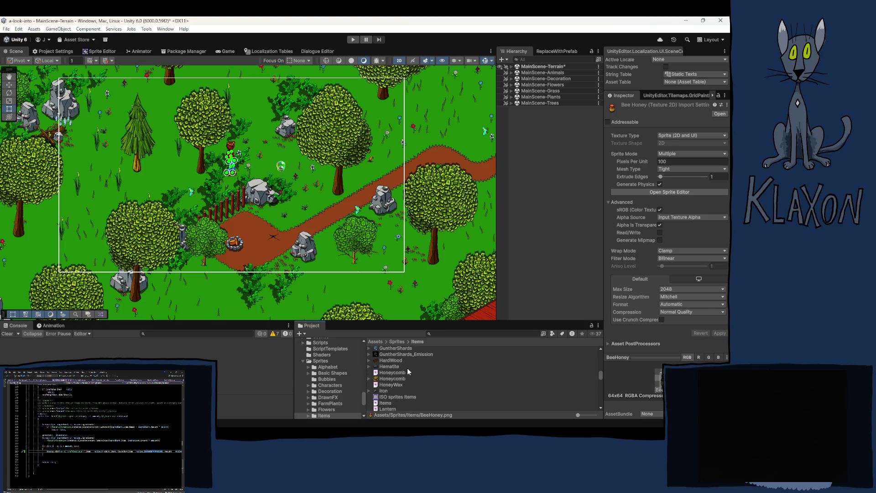
- Delete HoneyWax.kra from the Items folder, keeping the PNG sprites
click(392, 387)
key(Delete)
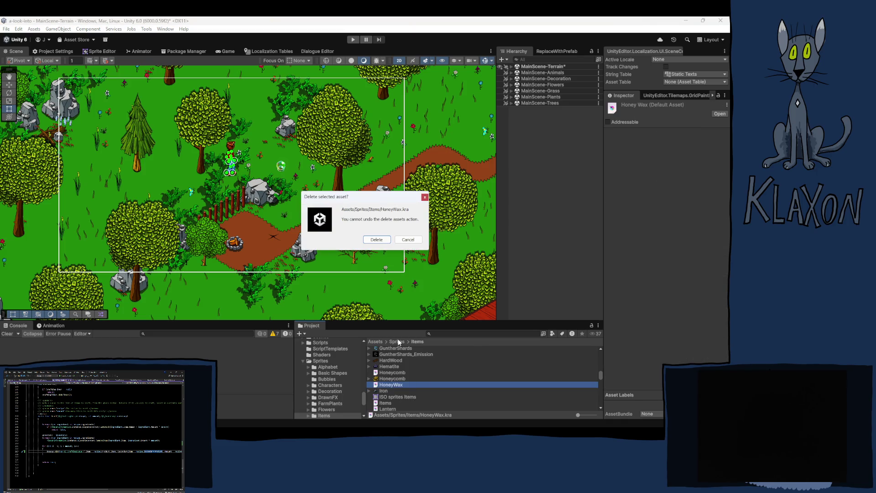
click(374, 241)
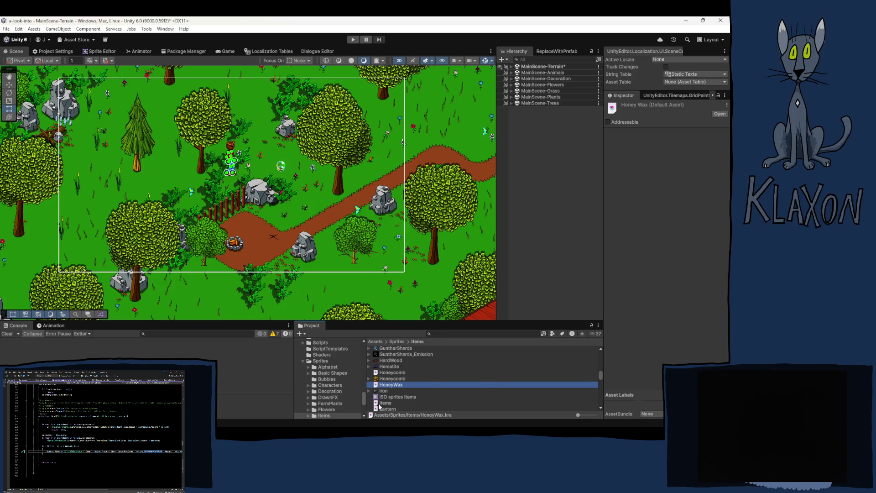
click(385, 375)
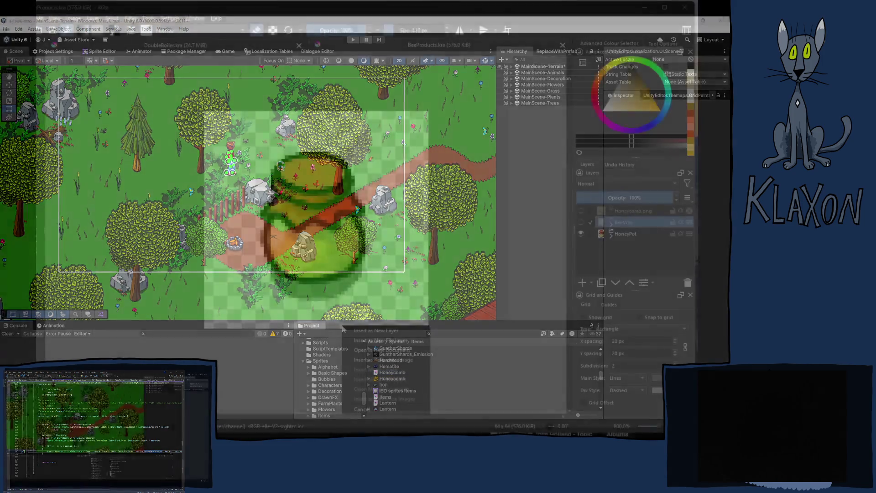
- Combine Group 6 and Group 10 into one group and name it Honeycomb
drag(386, 375, 341, 326)
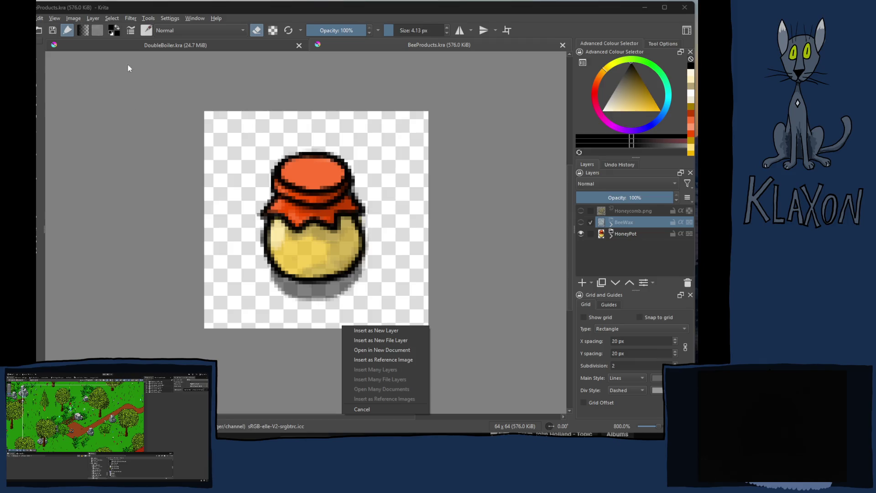
click(321, 8)
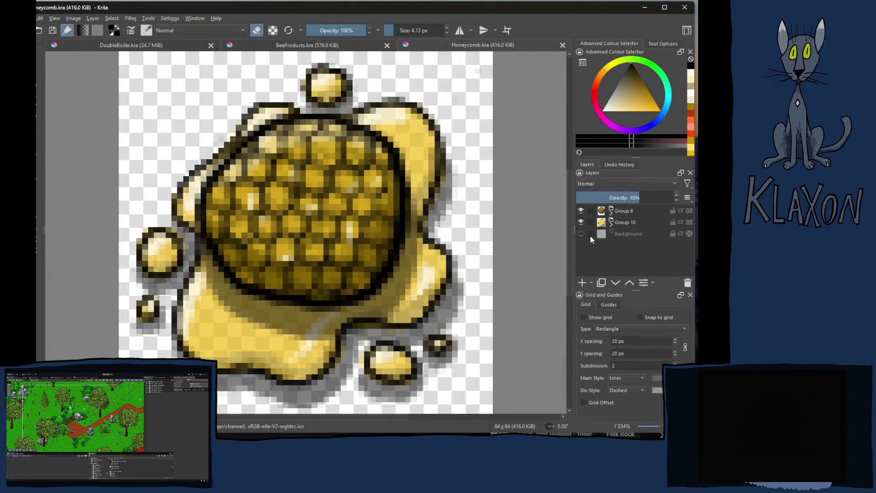
click(622, 211)
shift+click(621, 223)
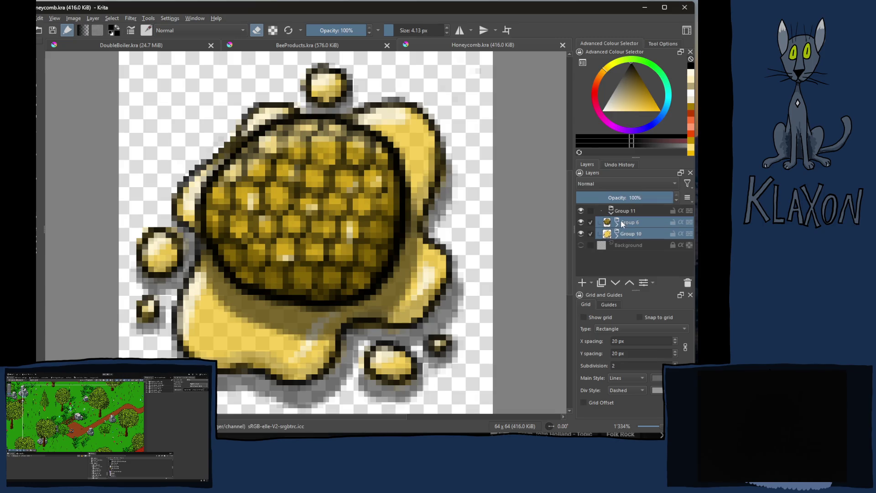
key(ctrl+g)
double_click(617, 211)
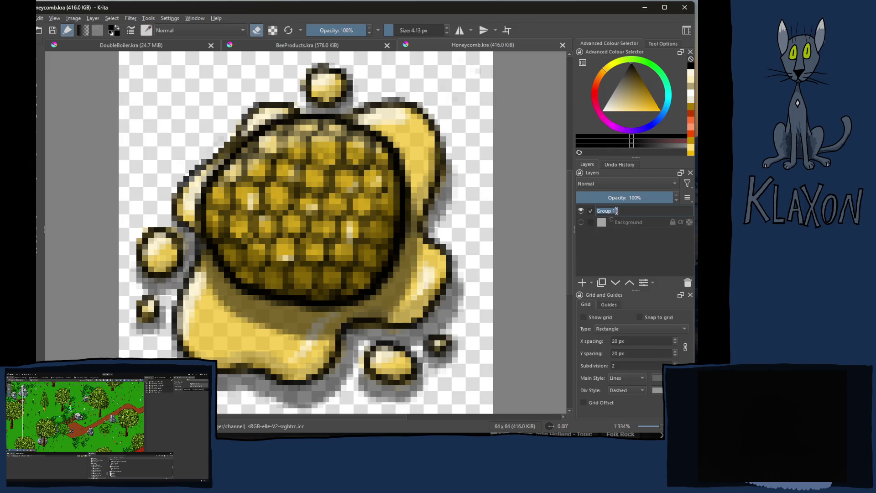
text(HoneyCo)
text(mb)
key(Return)
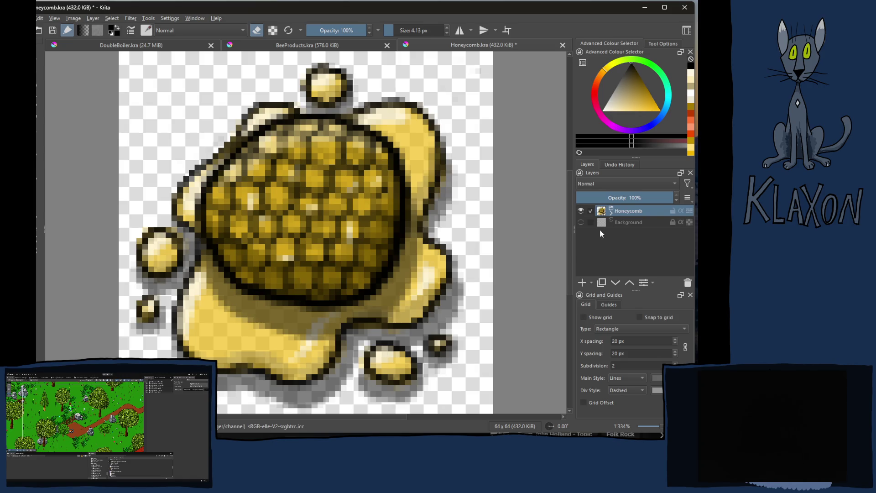
- Copy the Honeycomb layer and switch to the BeeProducts document
right_click(624, 211)
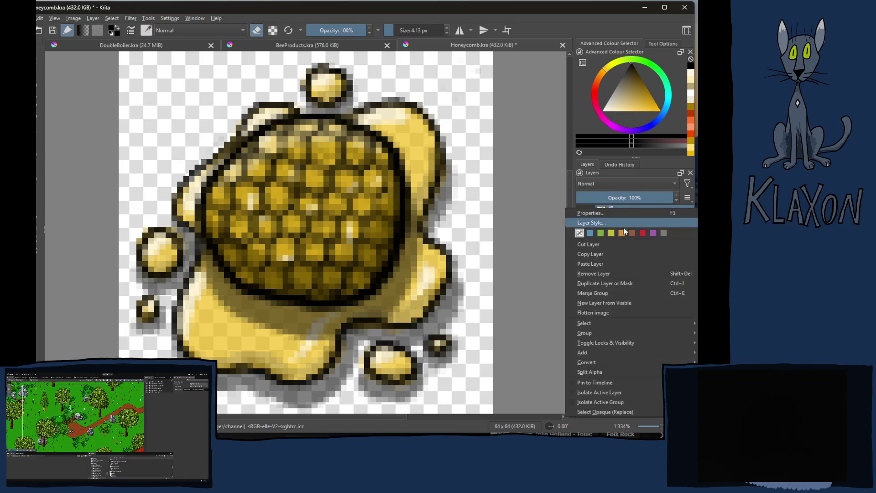
click(596, 254)
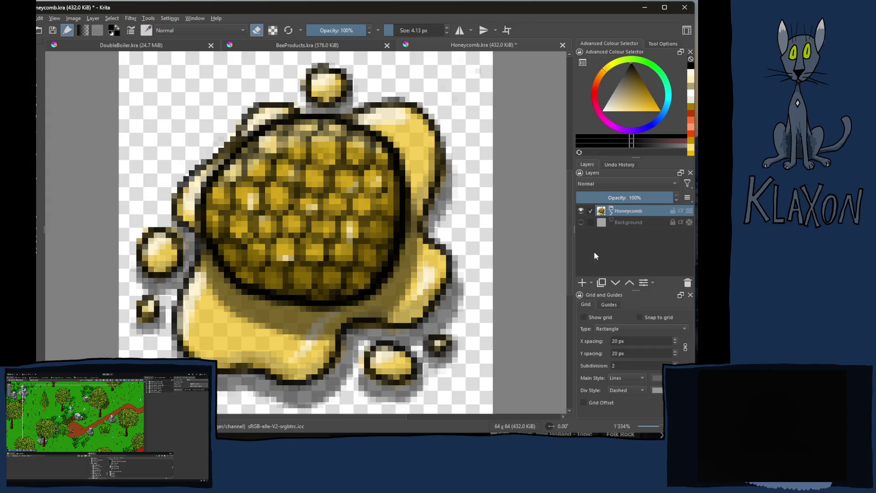
click(284, 48)
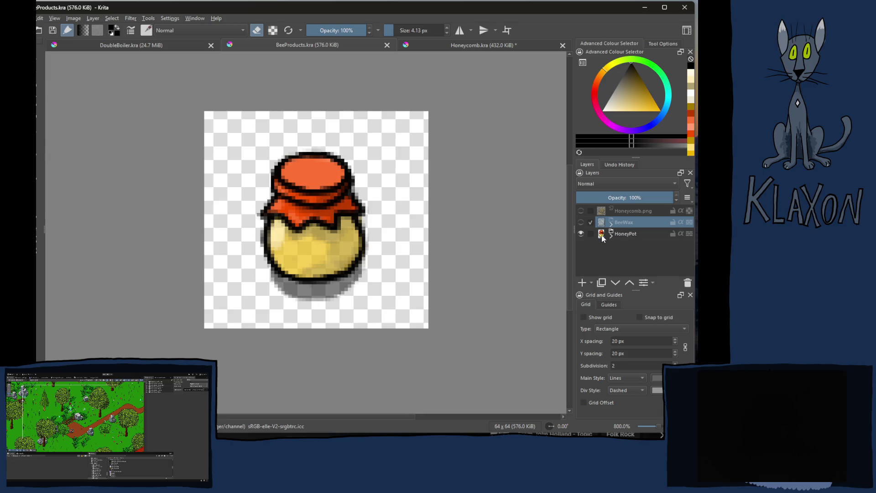
- Delete the old Honeycomb.png layer and paste the copied Honeycomb layer in its place
click(627, 212)
click(686, 283)
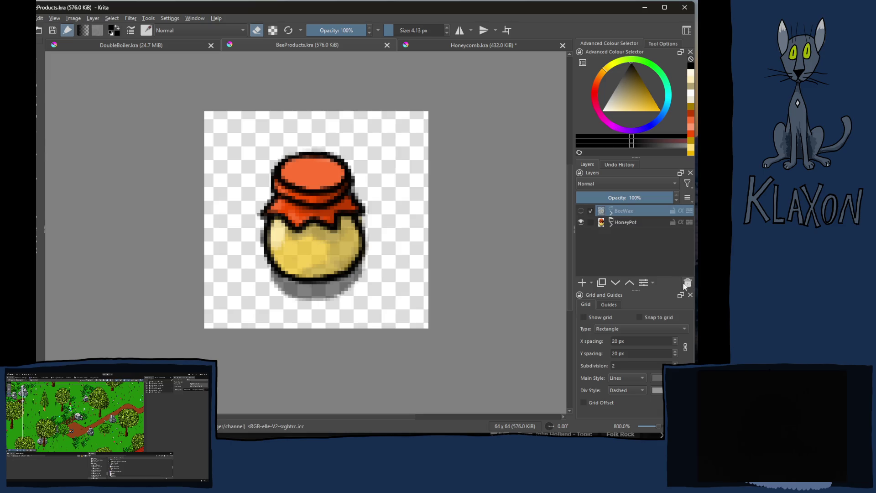
right_click(620, 213)
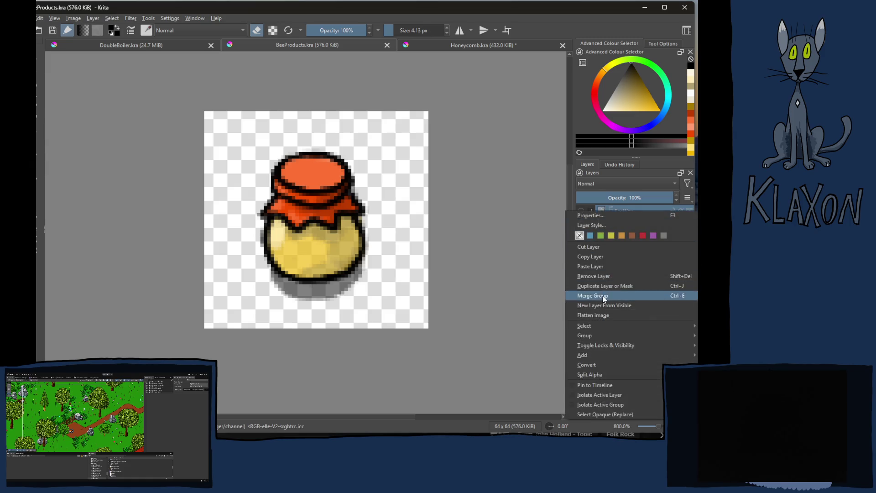
click(595, 266)
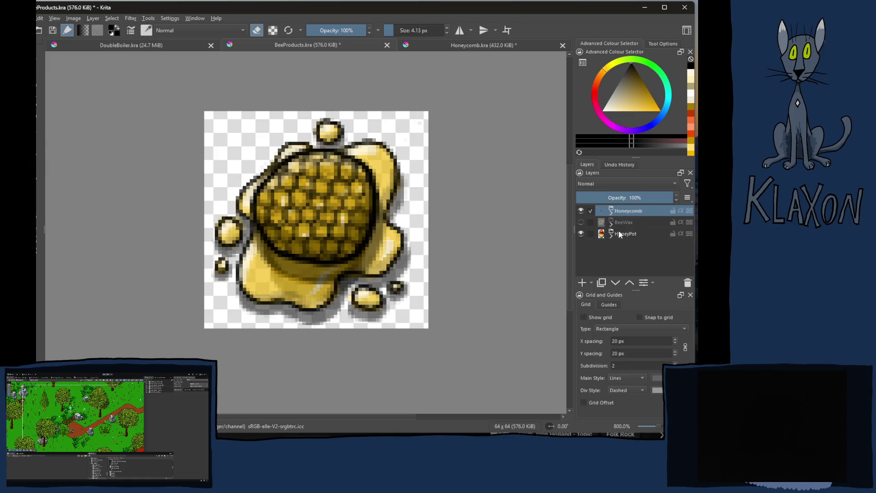
- Compare layers by toggling visibility, leaving Honeycomb visible and BeeWax and HoneyPot hidden
click(581, 223)
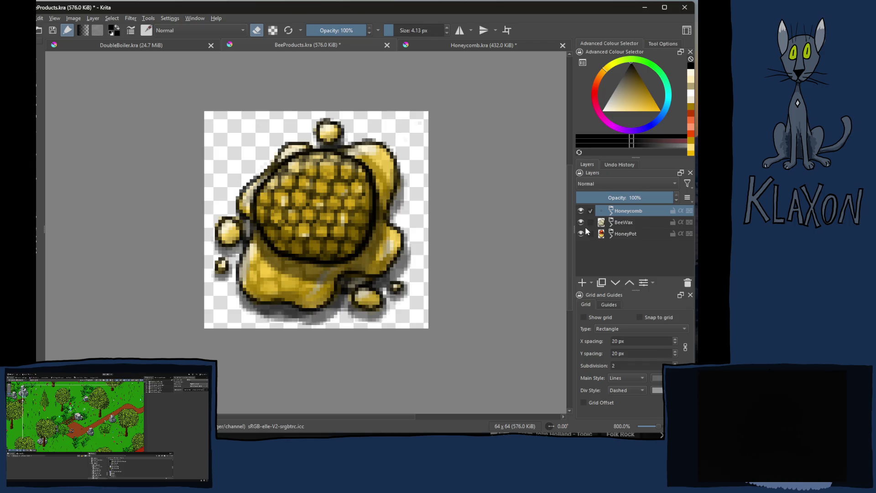
click(580, 210)
click(581, 222)
click(581, 221)
click(580, 210)
click(580, 222)
click(581, 233)
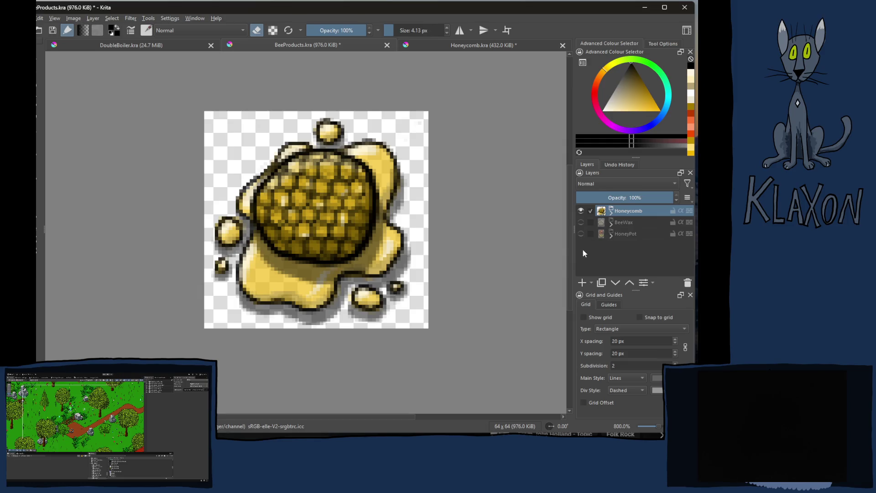
- Save BeeProducts.kra and close Honeycomb.kra without saving its changes
key(ctrl+s)
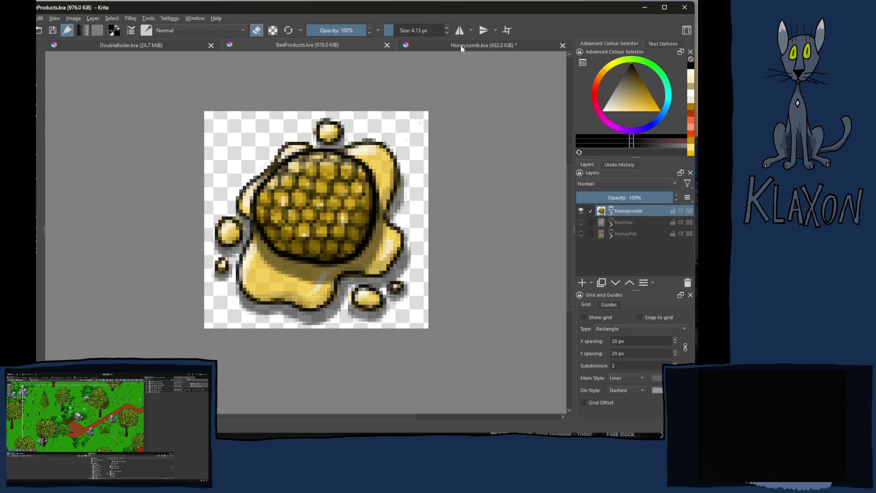
click(520, 48)
click(563, 48)
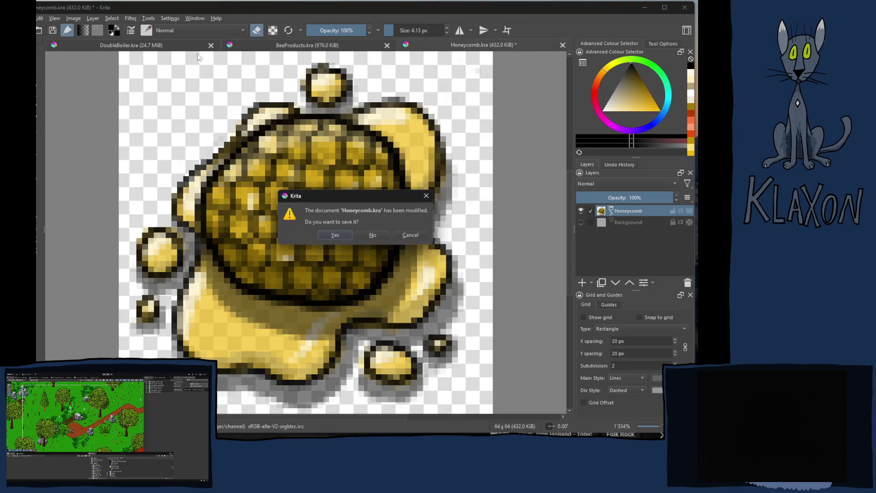
click(375, 237)
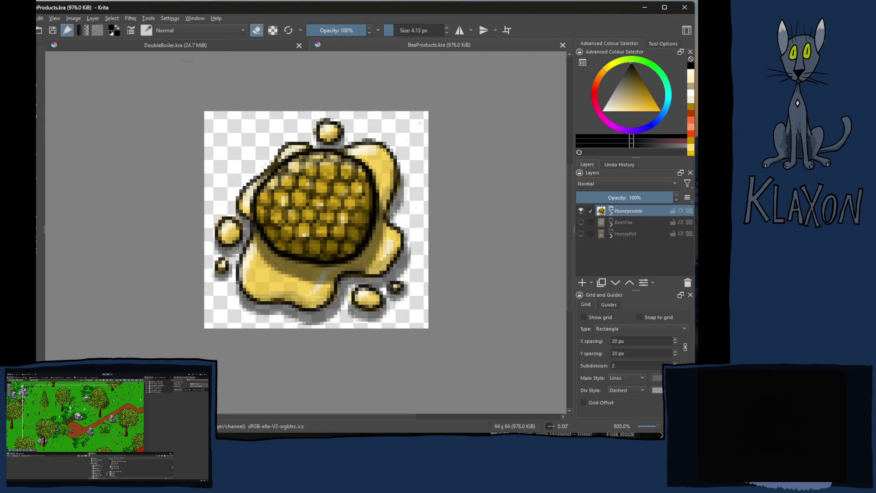
click(188, 47)
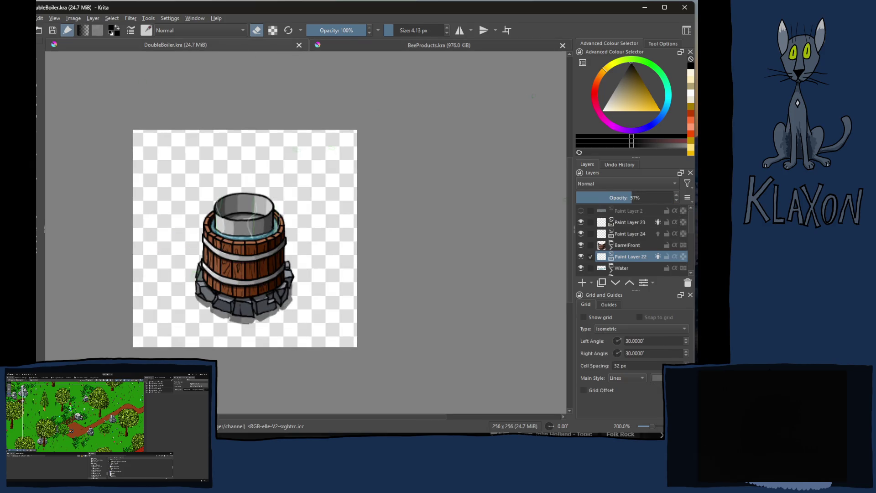
click(432, 46)
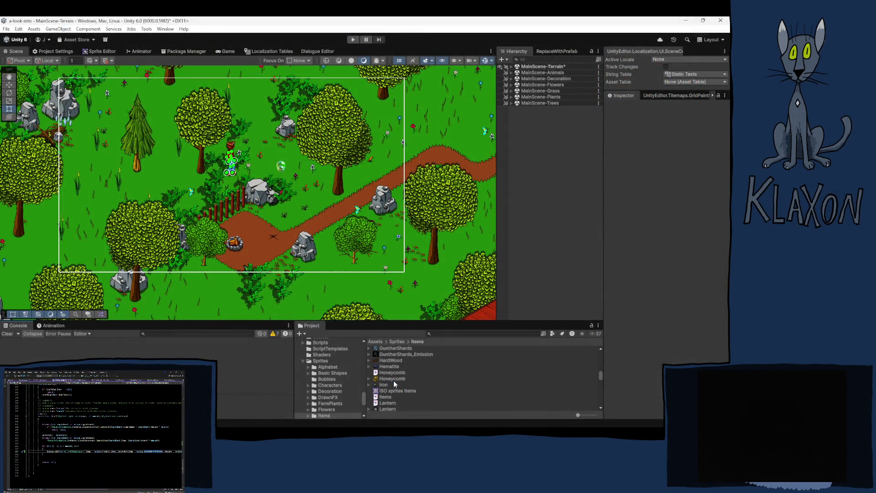
- Delete the Honeycomb.kra asset from the Items sprites folder
click(393, 373)
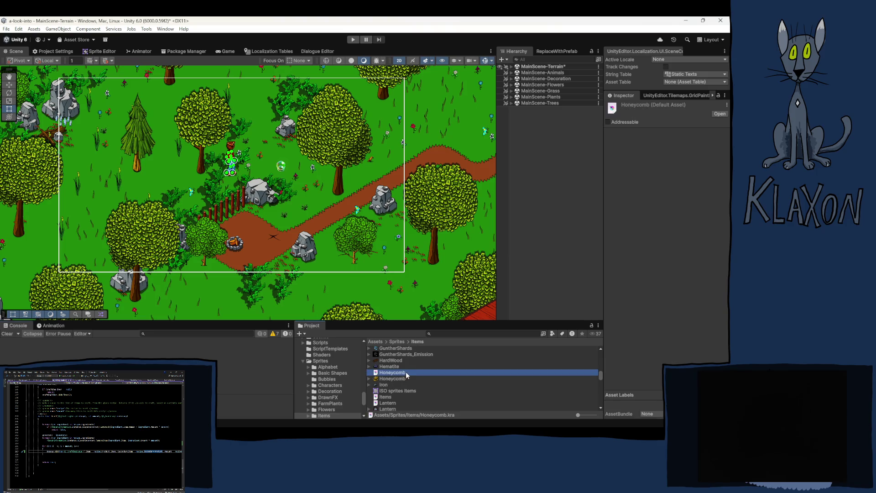
key(Delete)
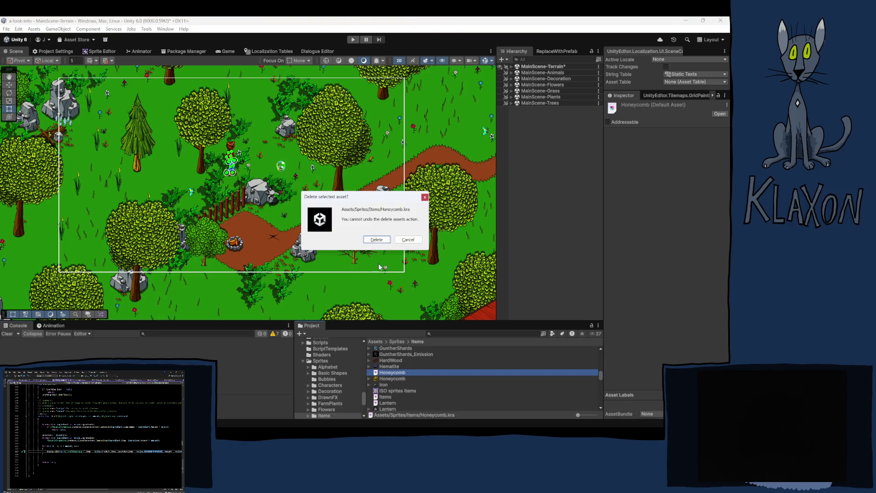
click(377, 240)
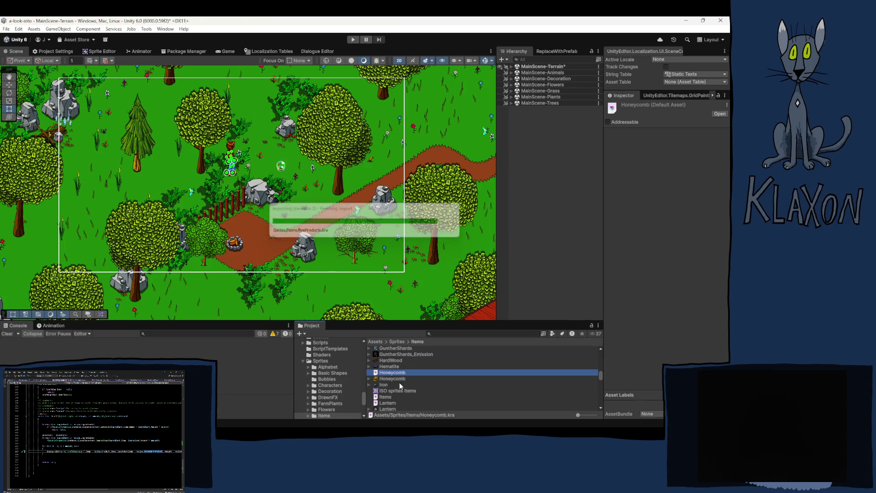
- Rename the Honeycomb image to BeeHoneycomb
click(394, 372)
click(389, 373)
text(Bee)
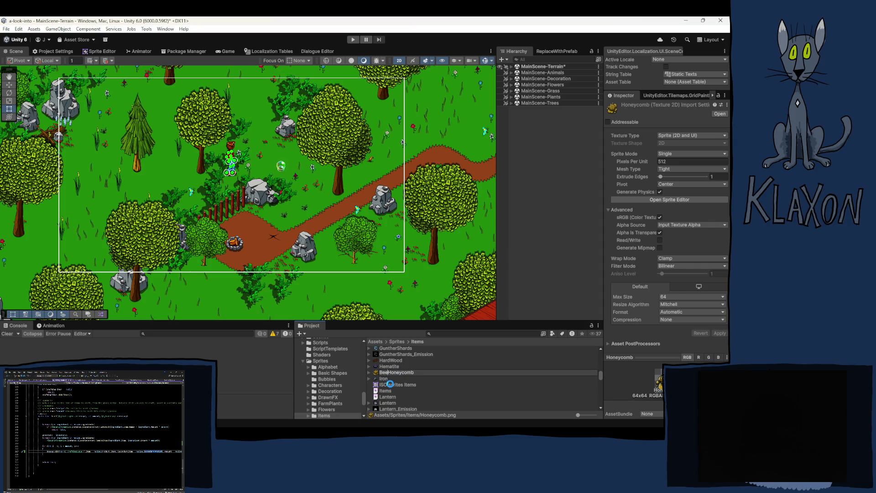
key(Return)
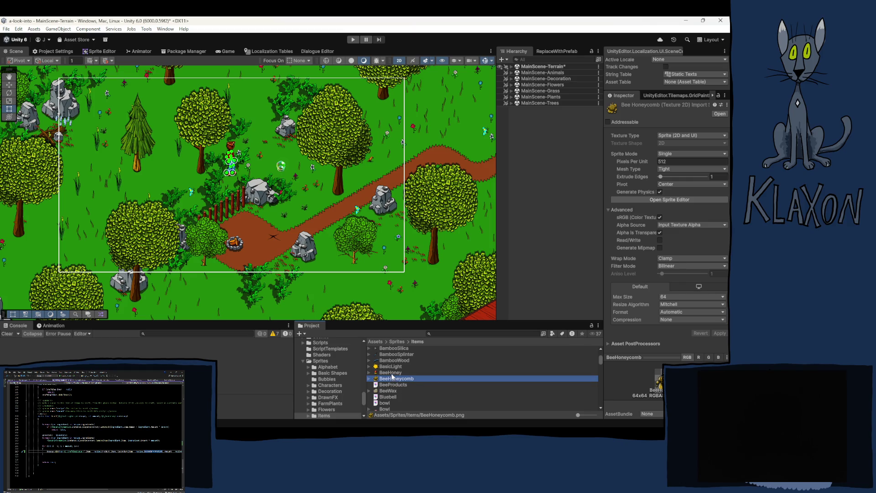
- Set BeeHoney and BeeWax to Single sprite mode at 512 pixels per unit, pivot Center
click(391, 373)
ctrl+click(389, 391)
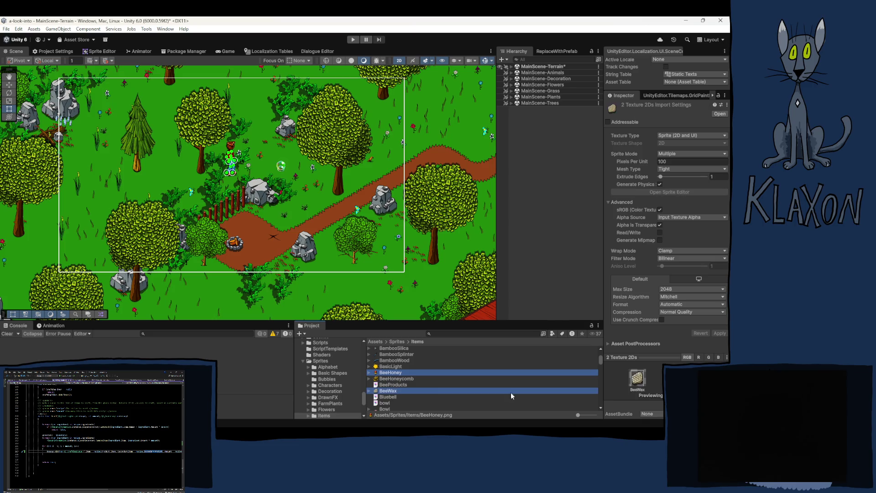
click(677, 153)
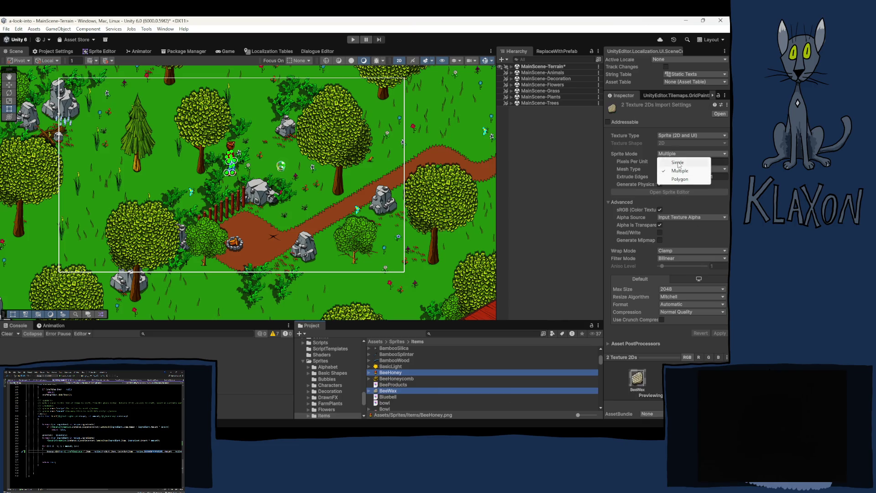
click(671, 162)
text(512)
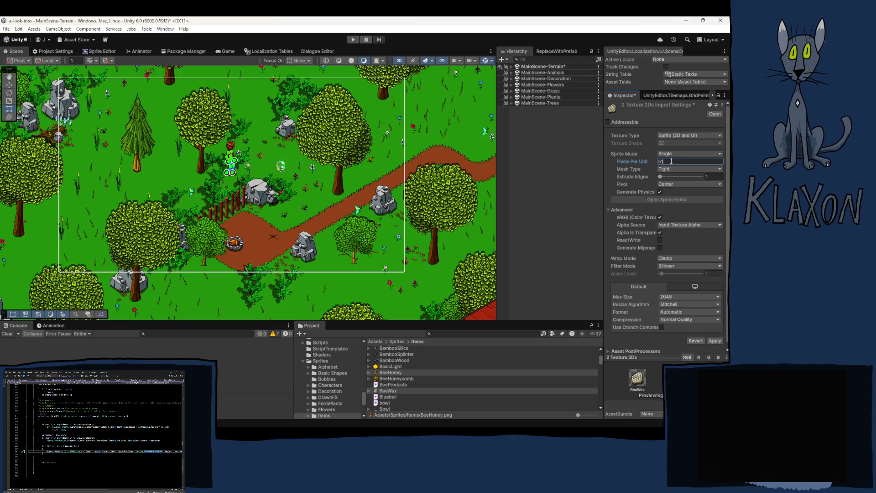
click(666, 184)
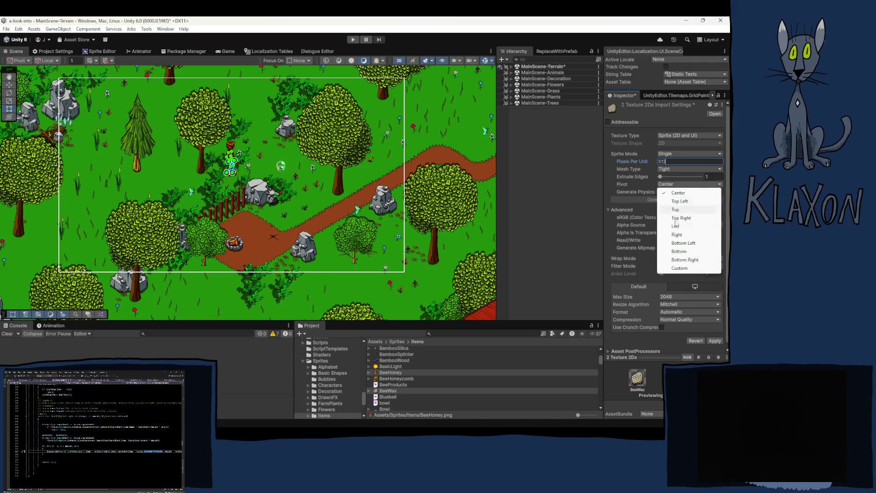
click(606, 187)
- Limit their max texture size to 64, set compression to None, and apply
click(682, 314)
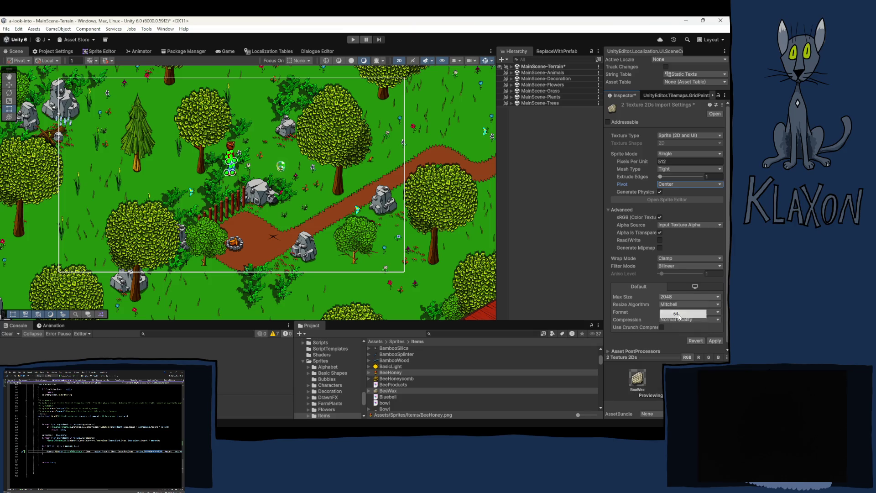
click(687, 319)
click(683, 354)
click(683, 319)
click(682, 326)
click(716, 332)
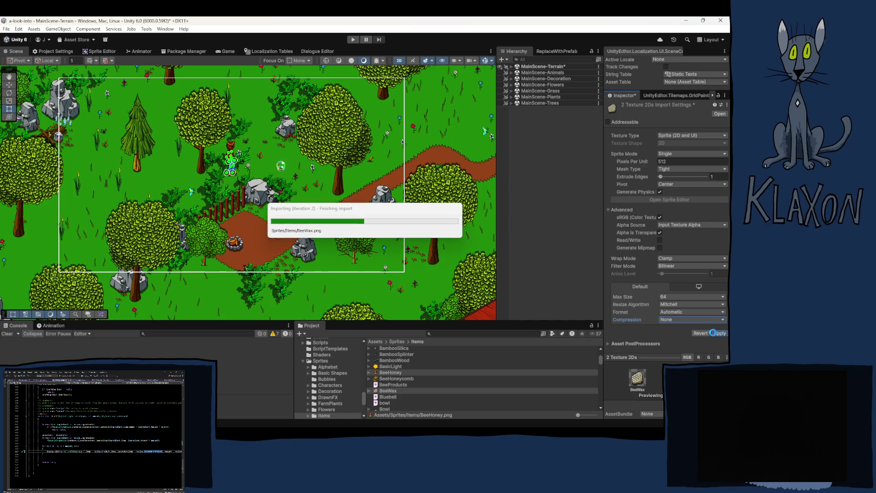
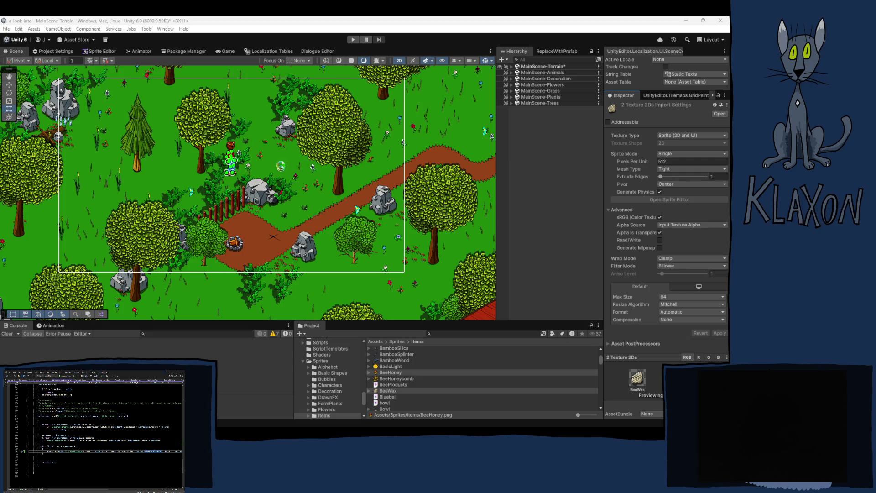
- Select only the BeeHoney sprite in the Project window and open it in the Sprite Editor
click(216, 23)
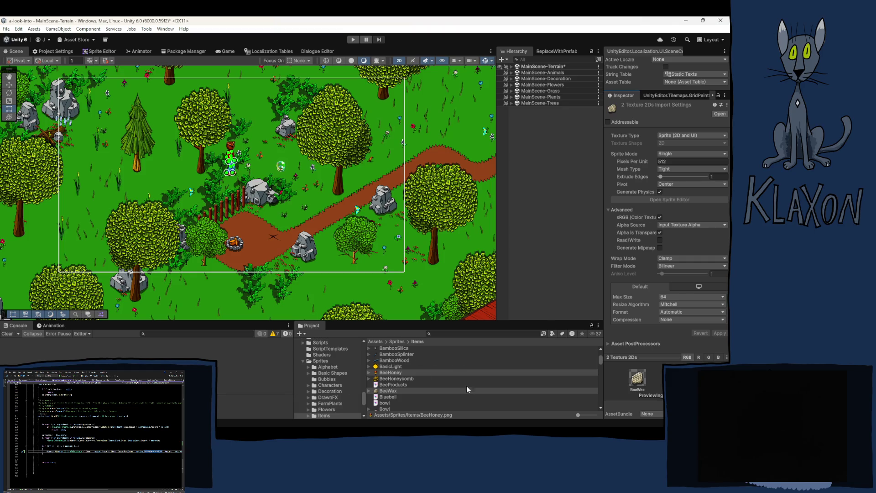
click(393, 371)
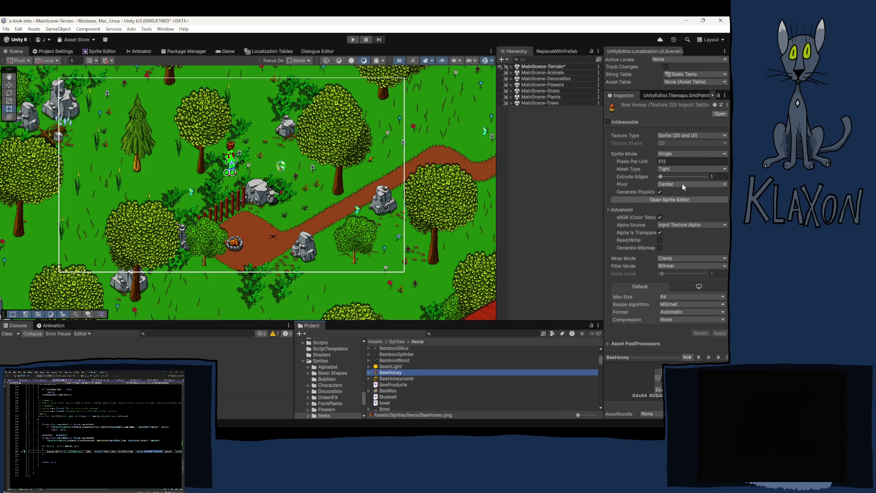
click(684, 200)
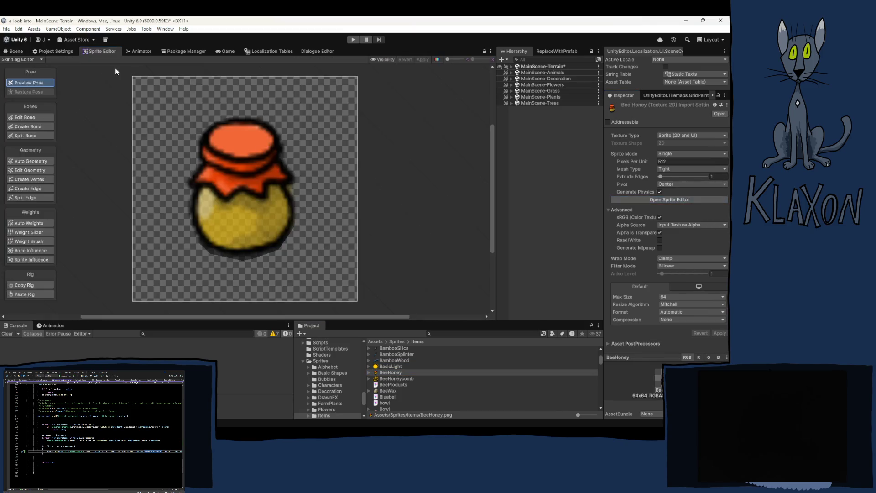
- In Sprite Editor mode, move the honey jar sprite's pivot down toward its base
click(19, 60)
click(20, 68)
click(241, 238)
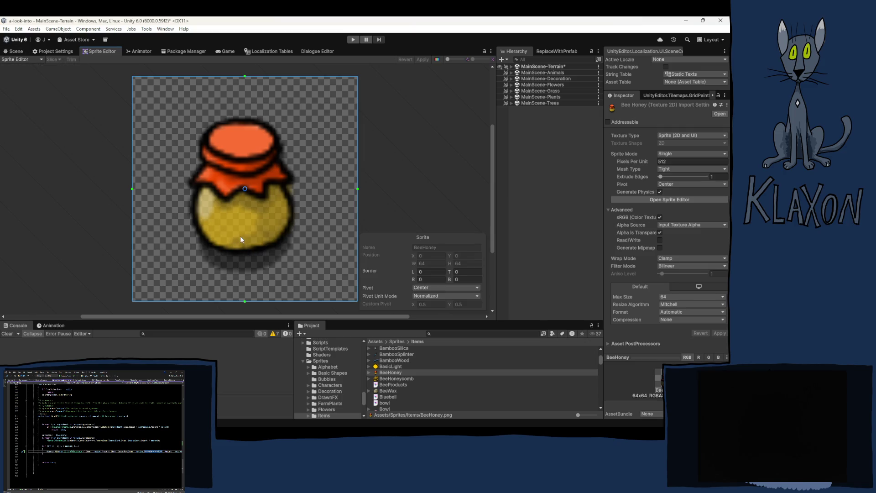
drag(244, 187, 241, 232)
- Move the BeeWax pivot slightly below centre (about 0.50, 0.43), apply it, and return to the Scene
click(392, 379)
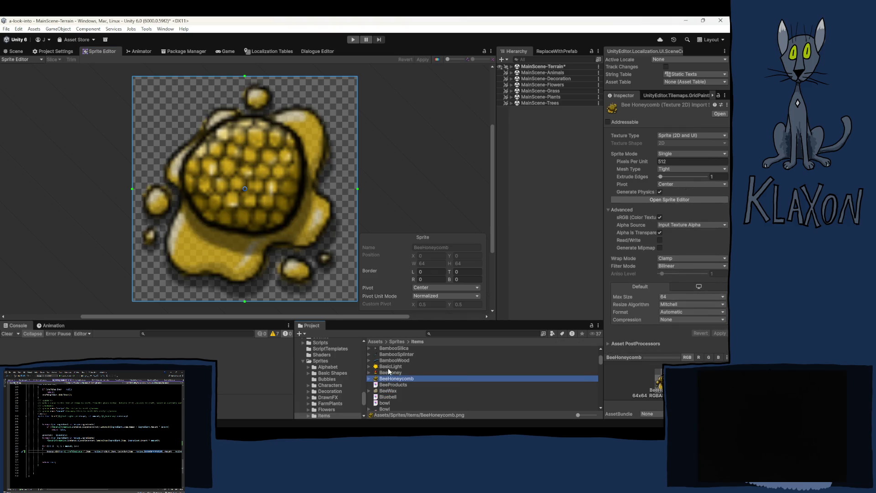
click(393, 390)
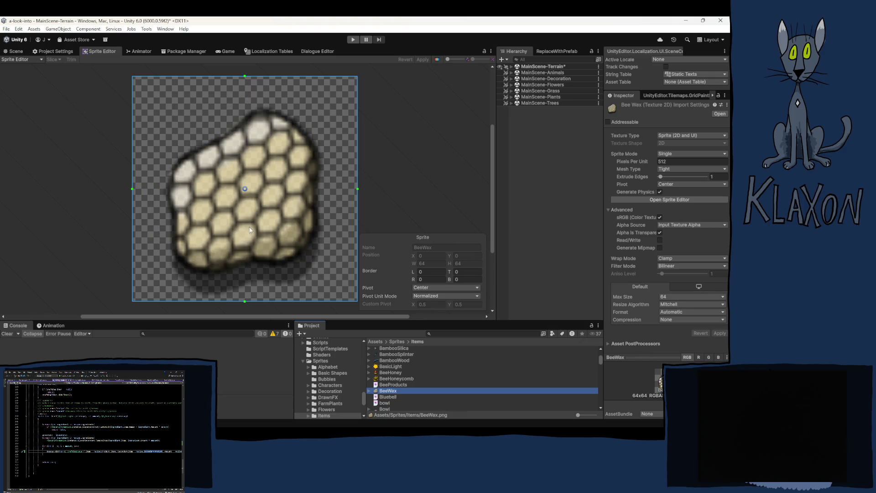
drag(245, 190, 245, 205)
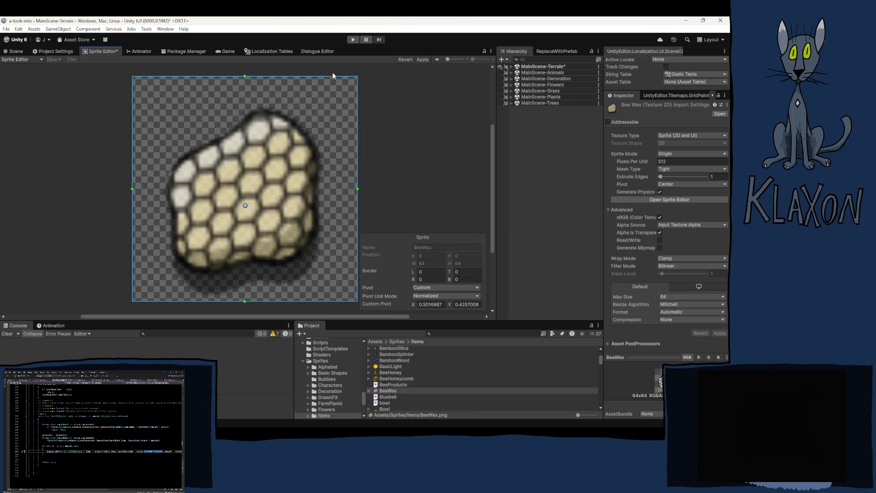
click(422, 59)
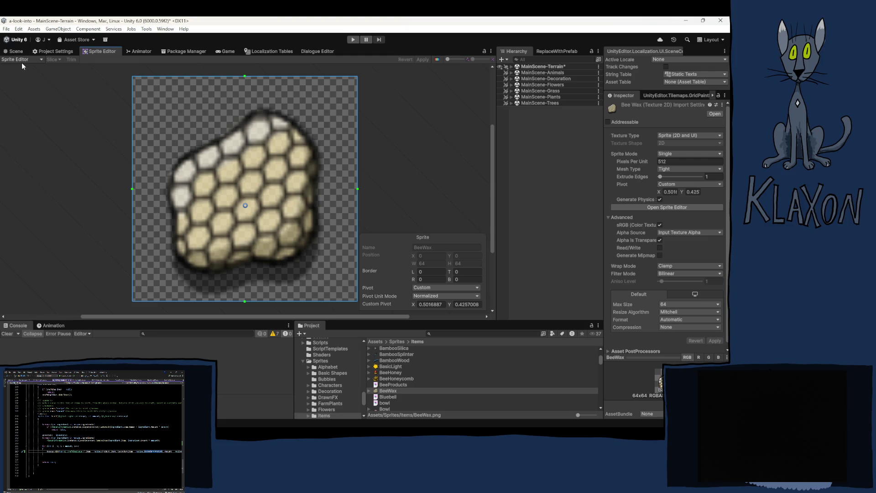
click(16, 52)
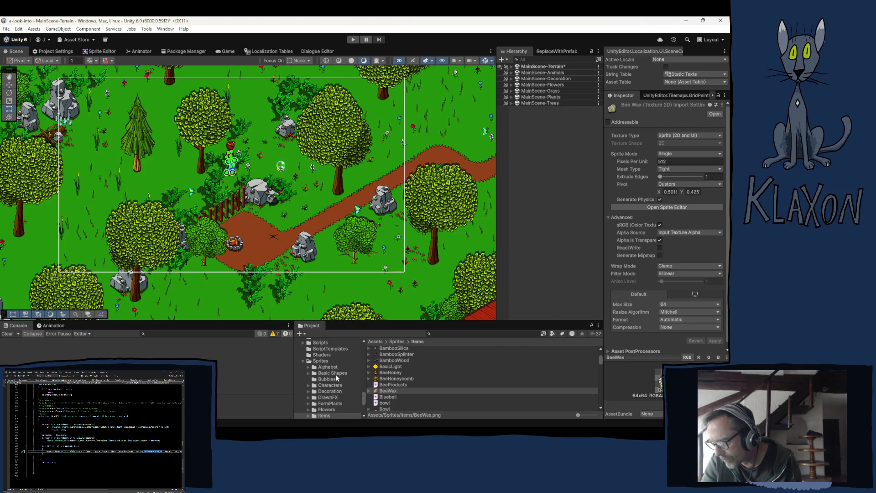
- Select Consumable_Honey in Resources/Items/Consumables and locate its current BeetItem icon
scroll(335, 374, down, 4)
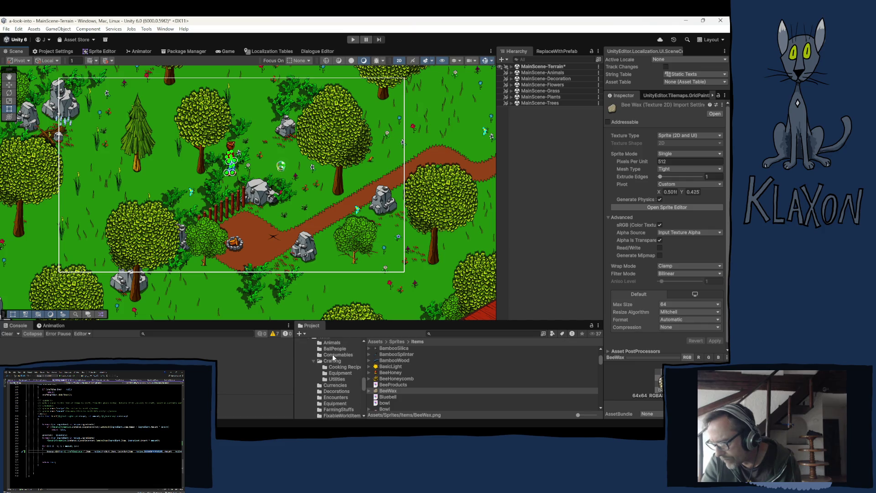
click(335, 354)
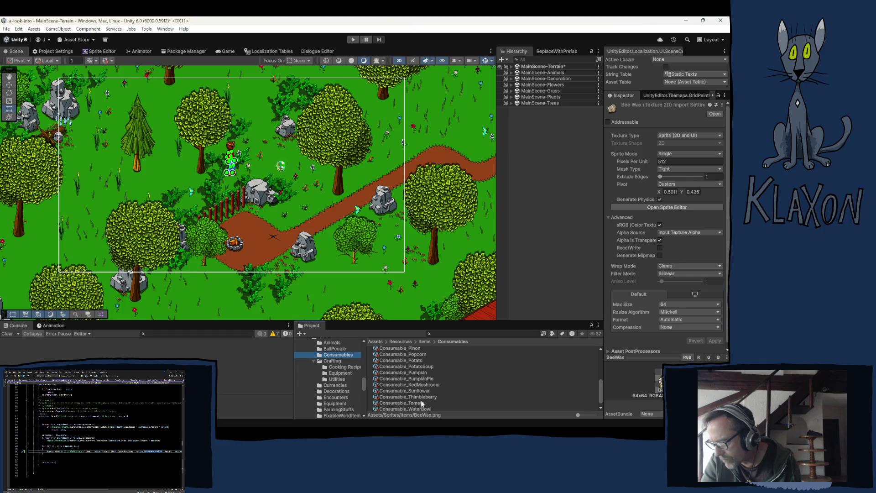
scroll(424, 396, down, 1)
scroll(420, 382, up, 5)
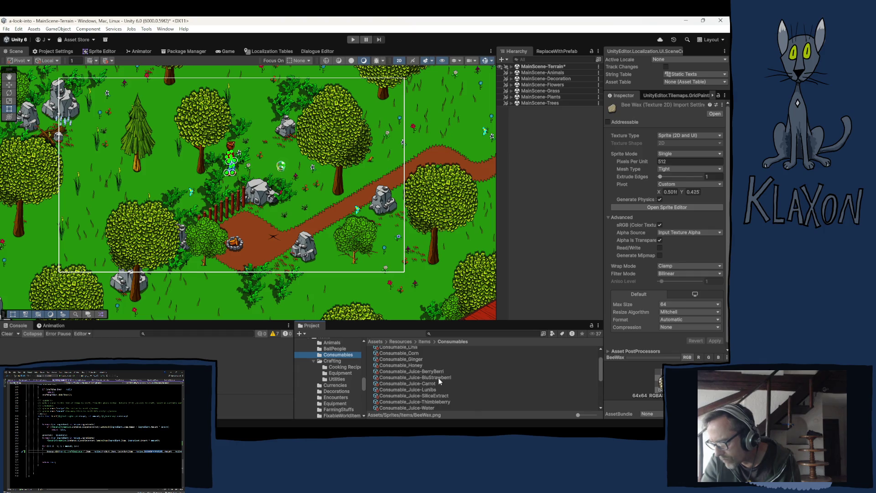
click(403, 365)
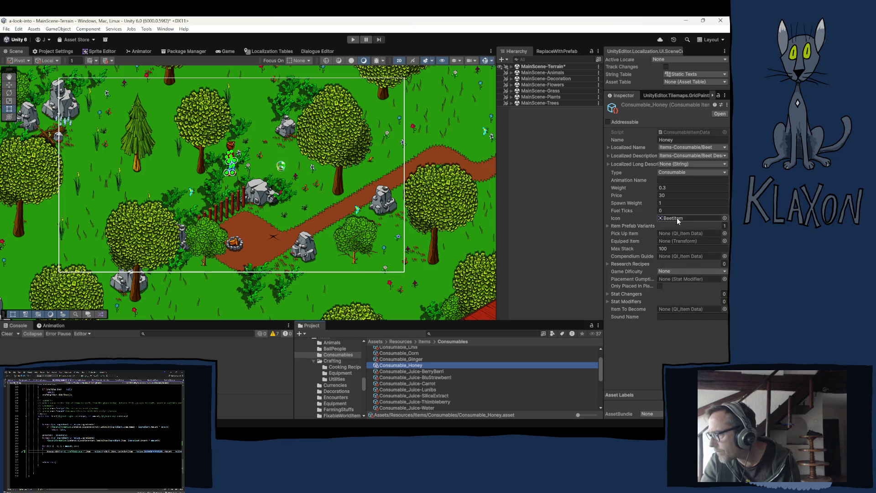
click(675, 218)
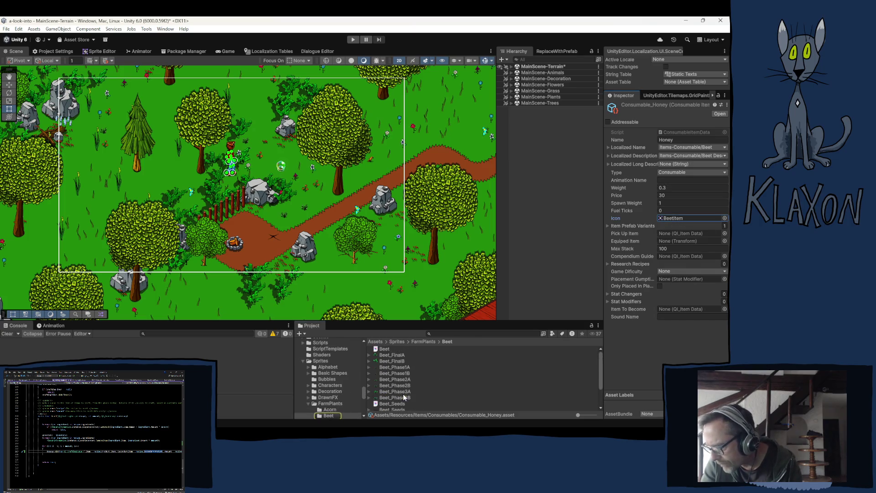
- Assign the BeeHoney sprite from Sprites/Items as the icon and expand its prefab variants
scroll(330, 392, down, 2)
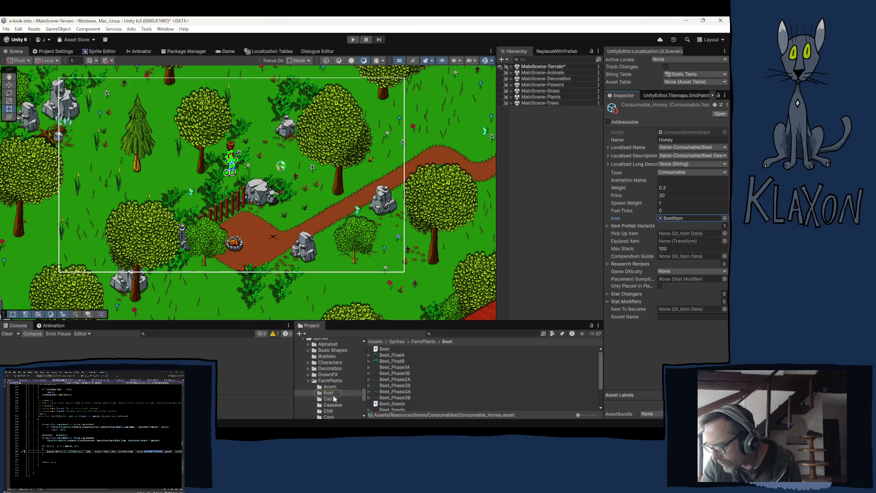
click(308, 381)
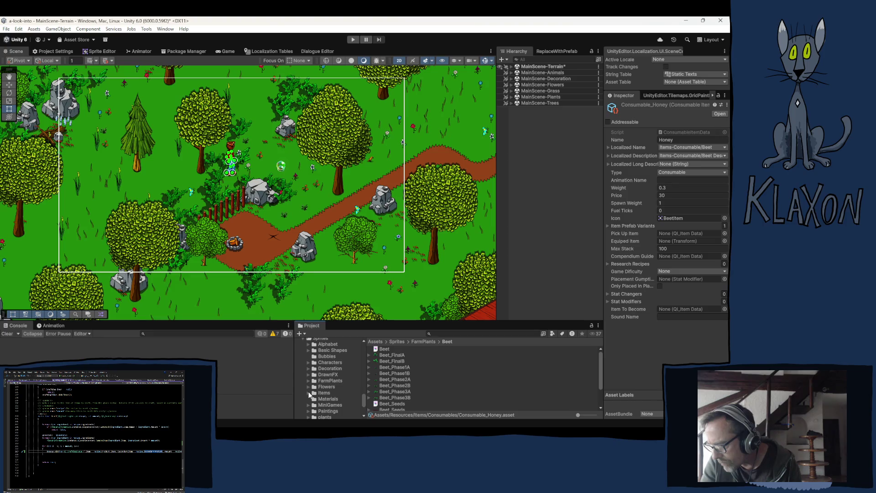
click(308, 392)
click(324, 393)
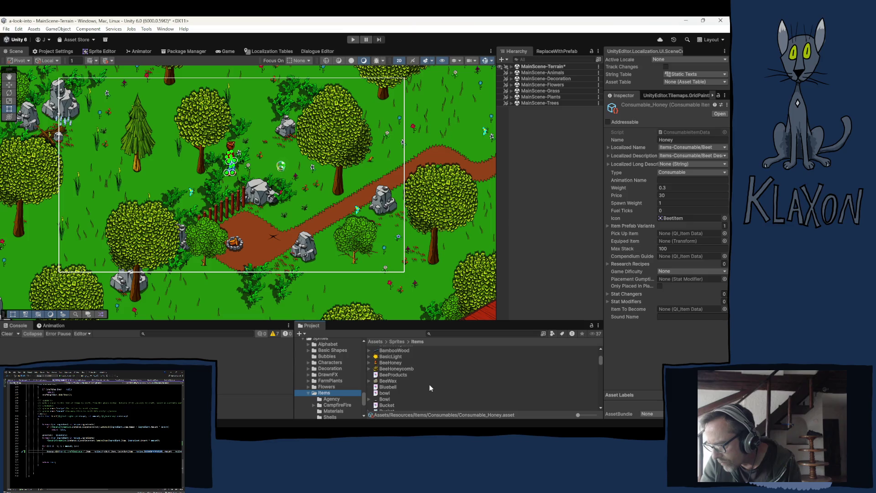
mouse_move(384, 360)
mouse_down()
mouse_move(675, 208)
mouse_move(671, 220)
mouse_up()
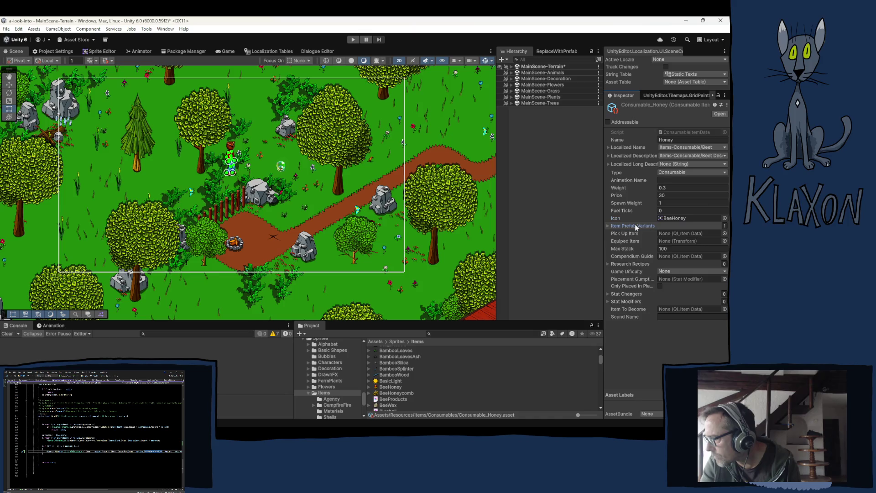
click(634, 225)
click(680, 234)
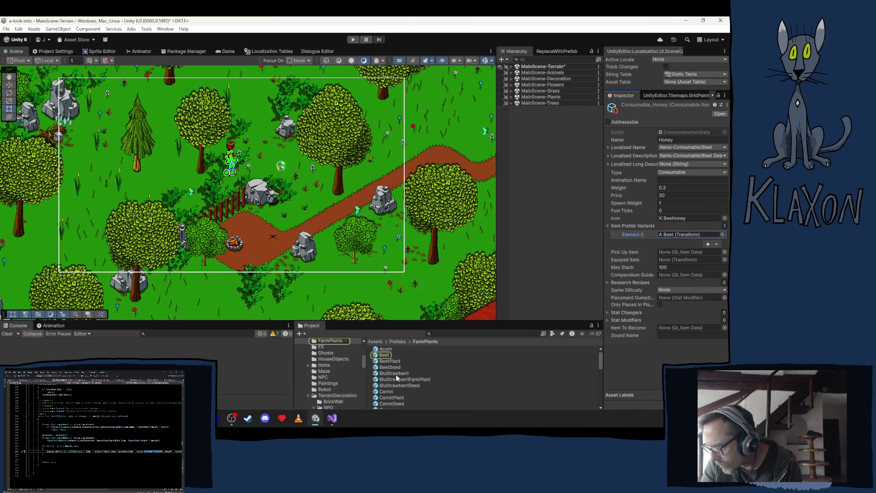
- Confirm the variant is the Beet prefab, then select the Lens prefab in Prefabs/Items
scroll(418, 392, down, 2)
scroll(417, 393, down, 2)
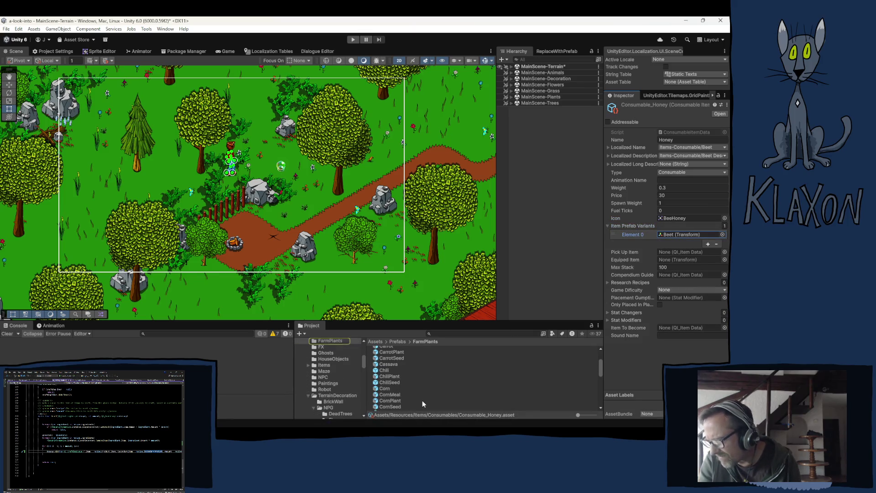
scroll(419, 401, up, 4)
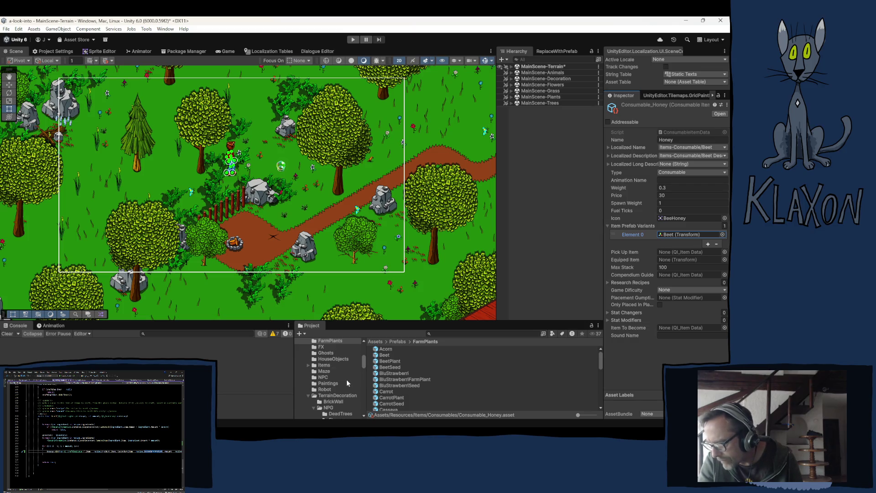
scroll(335, 393, up, 2)
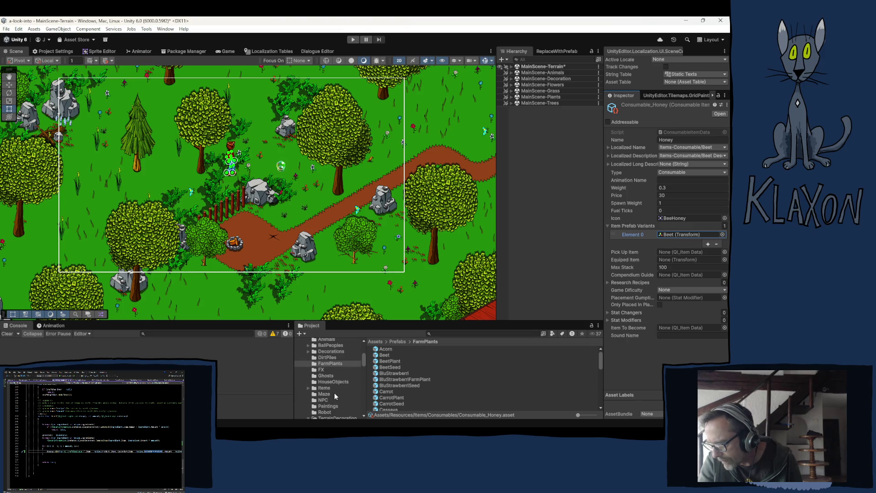
scroll(334, 392, up, 4)
scroll(334, 381, down, 5)
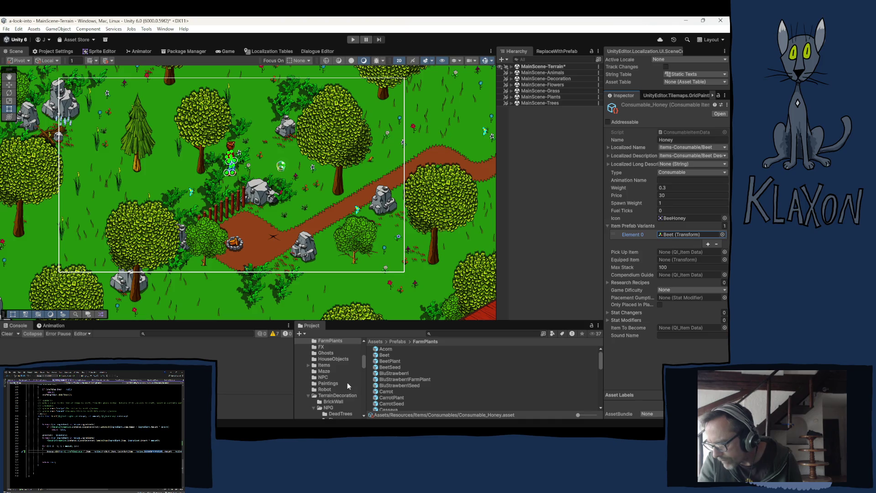
scroll(340, 386, up, 4)
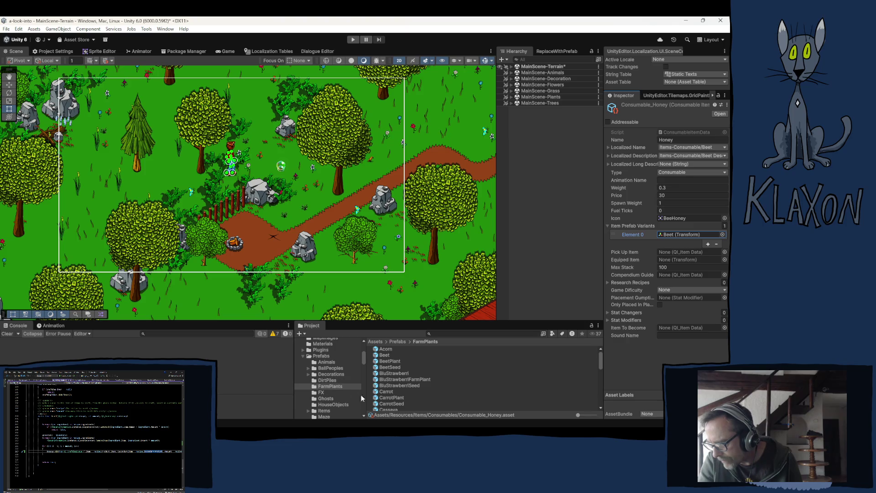
scroll(326, 390, down, 2)
click(326, 388)
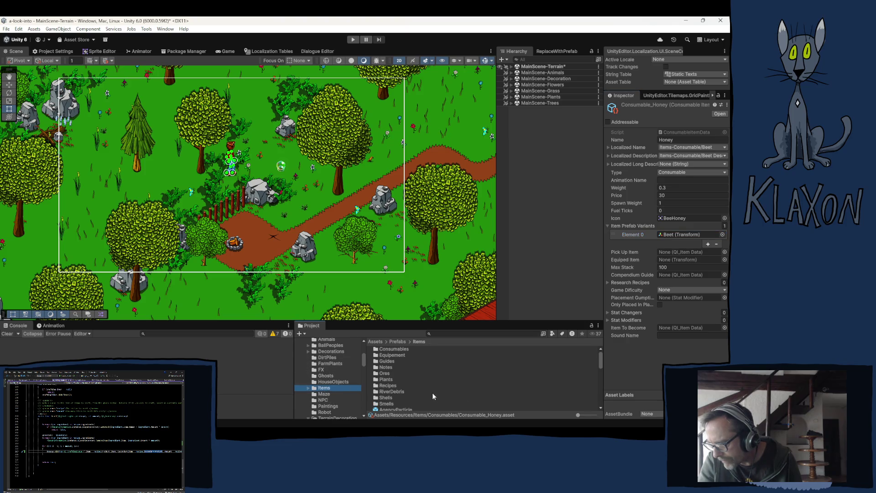
scroll(432, 392, down, 3)
scroll(407, 398, down, 5)
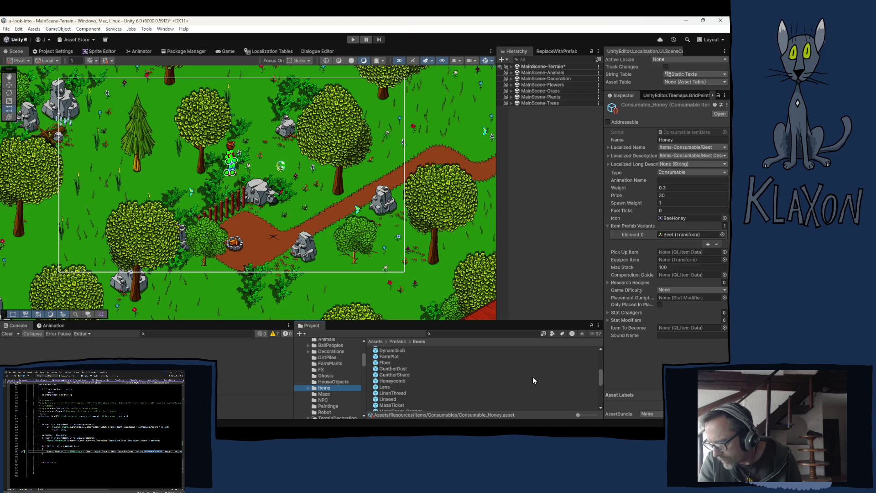
click(383, 386)
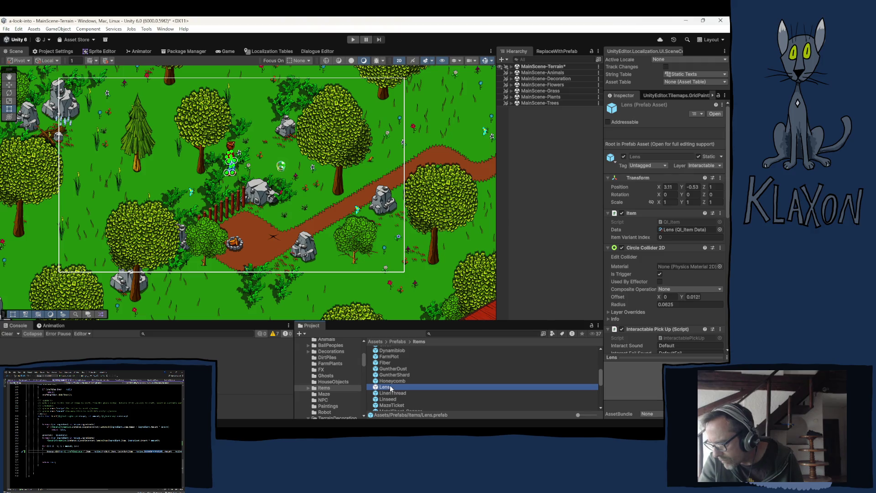
- Duplicate the Lens prefab with Ctrl+D and rename the copy to Honey
key(ctrl+d)
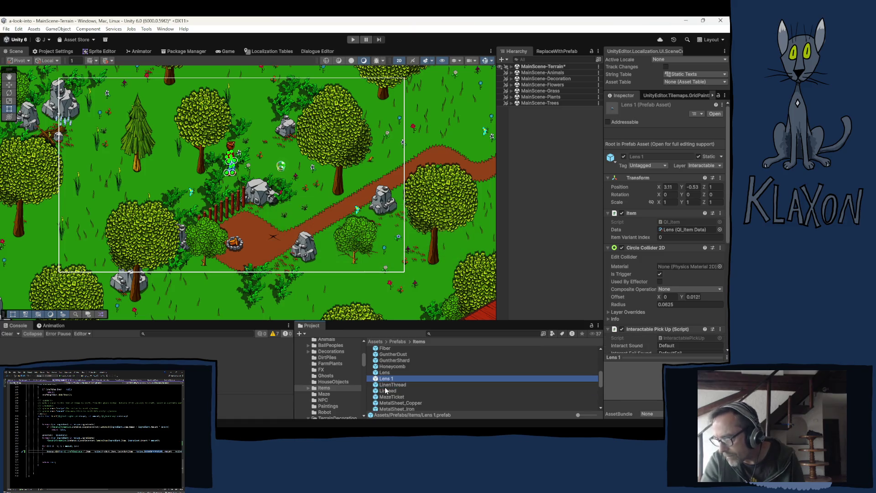
click(386, 381)
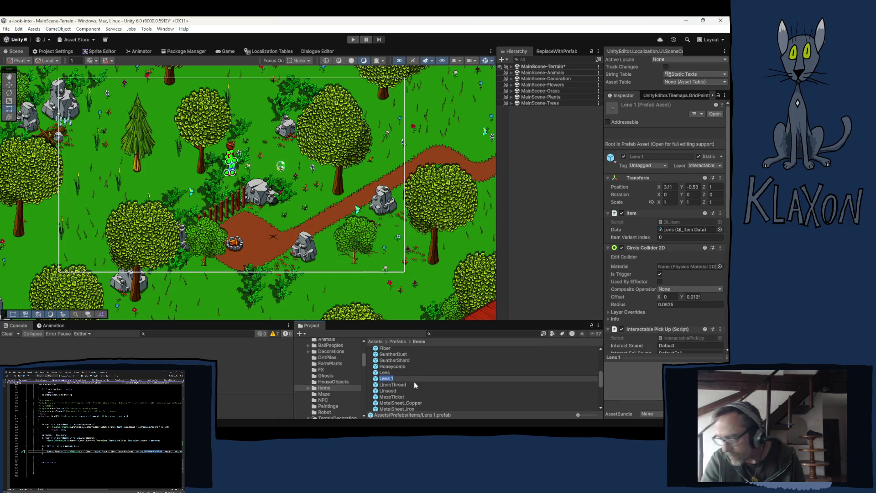
text(Honey)
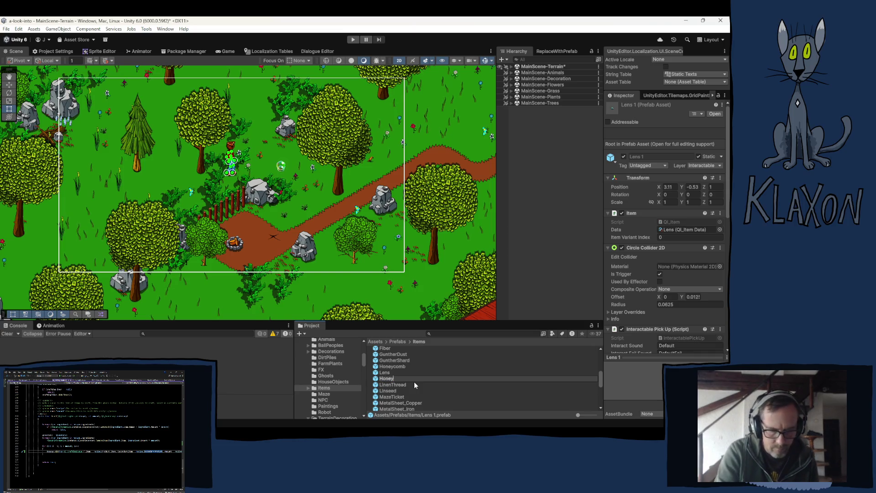
mouse_move(493, 426)
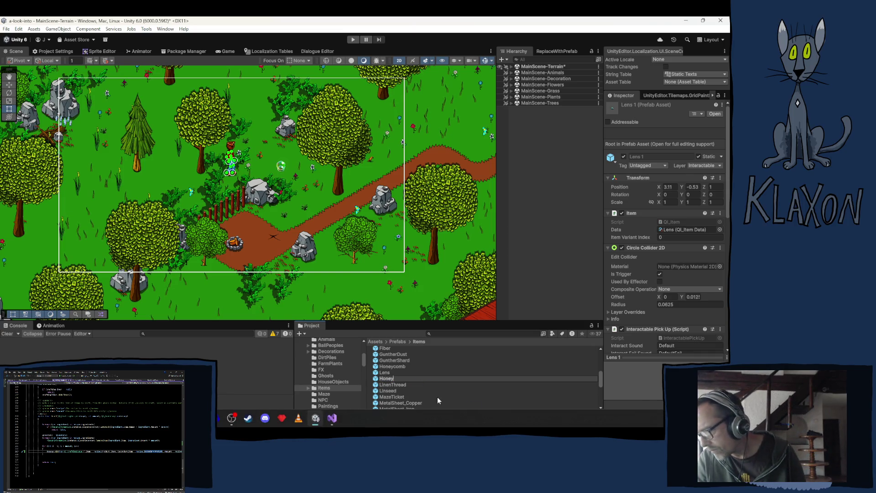
key(Return)
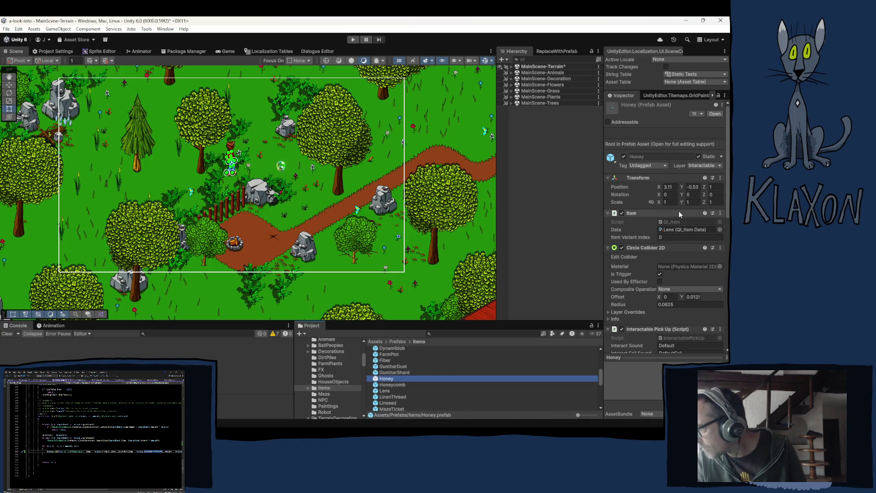
- Drag Consumable_Honey from Resources/Items/Consumables onto the Honey prefab's Item Data field, replacing Lens
click(677, 229)
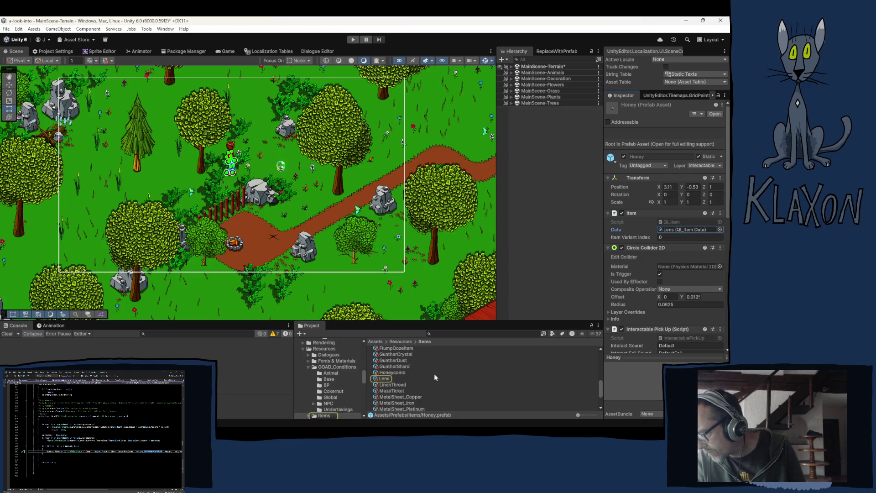
scroll(387, 371, up, 2)
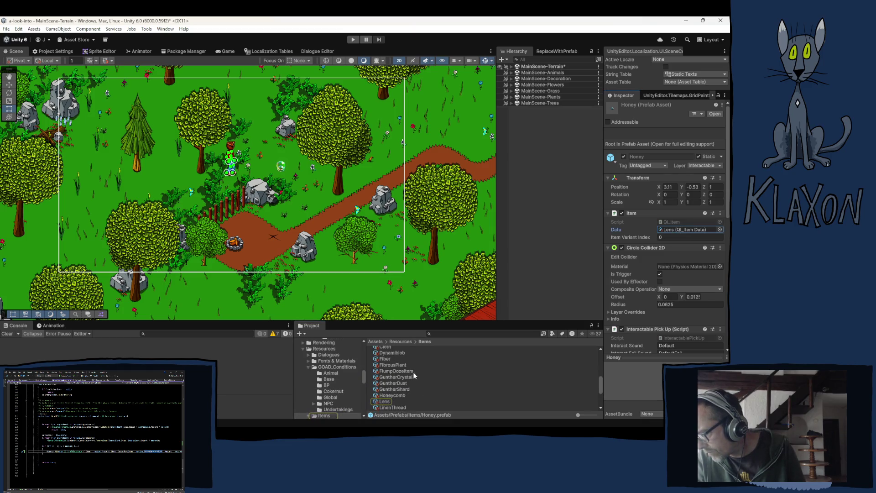
scroll(413, 373, up, 4)
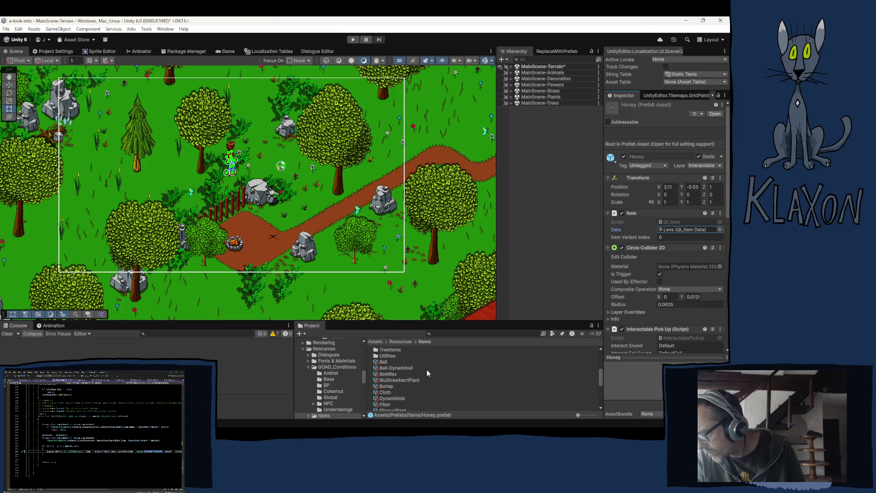
scroll(413, 369, up, 2)
scroll(422, 368, up, 8)
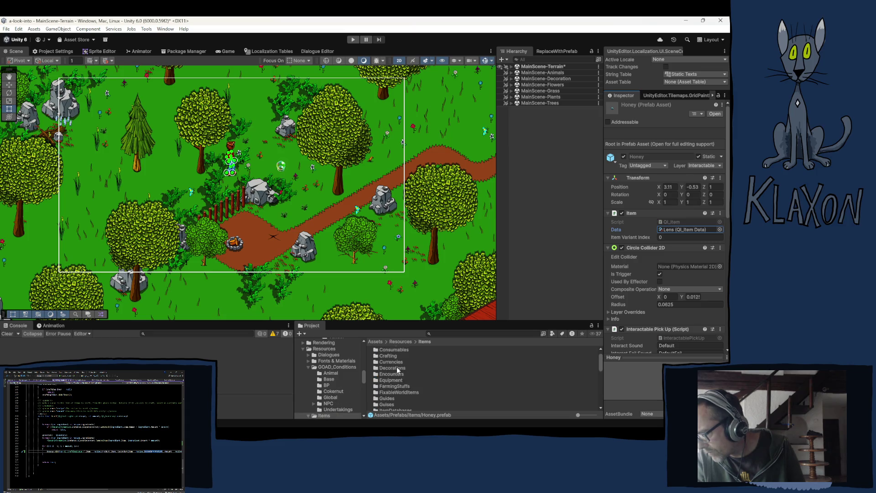
scroll(344, 387, down, 2)
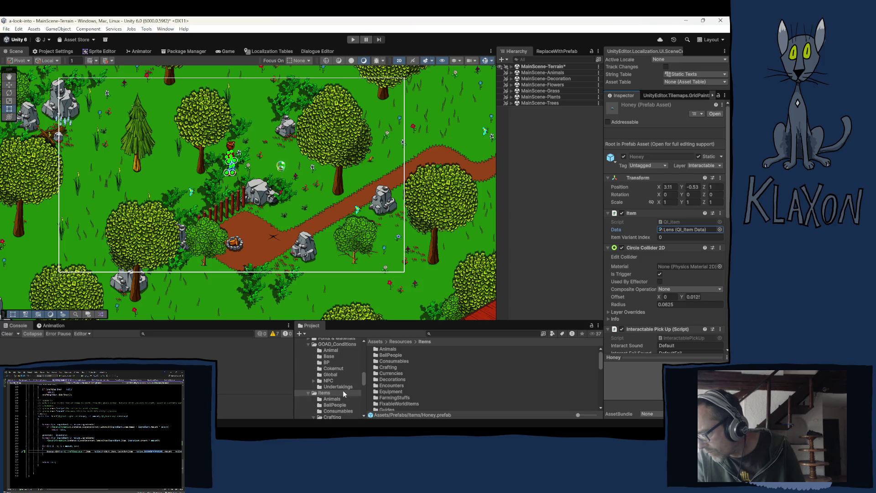
click(337, 412)
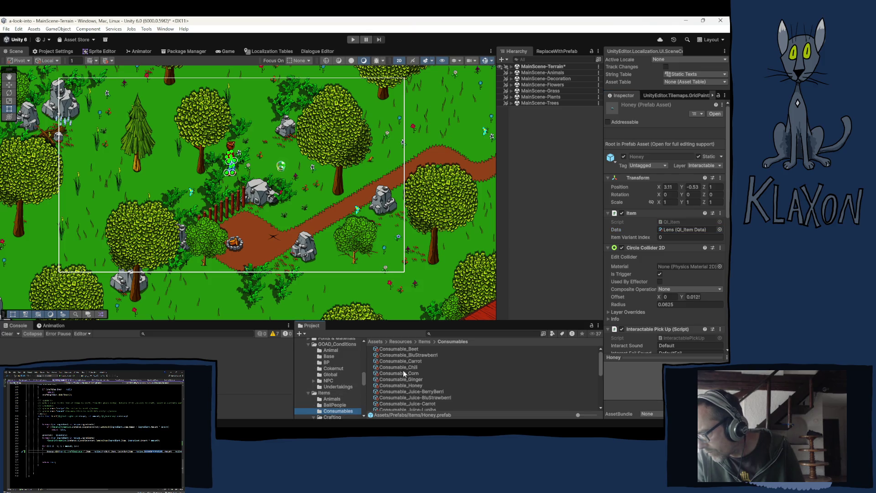
mouse_move(398, 384)
mouse_down()
mouse_move(447, 382)
mouse_move(685, 229)
mouse_move(663, 116)
mouse_move(661, 191)
mouse_move(673, 235)
mouse_up()
scroll(685, 230, down, 5)
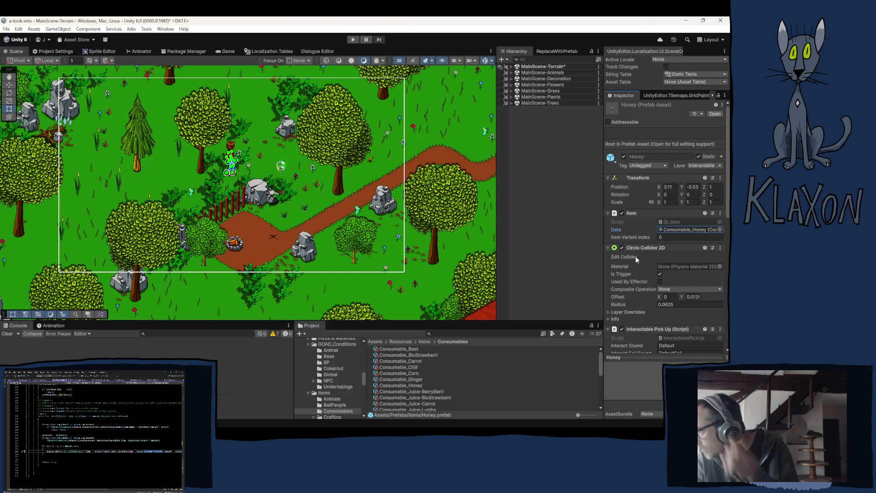
scroll(635, 256, down, 3)
scroll(639, 277, down, 1)
scroll(629, 303, down, 1)
scroll(628, 303, down, 1)
scroll(634, 315, down, 1)
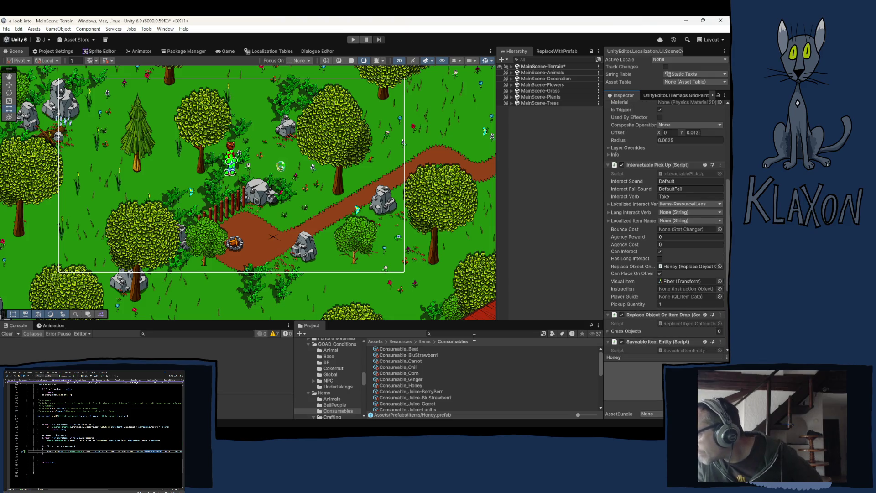
scroll(625, 223, up, 5)
scroll(638, 160, up, 3)
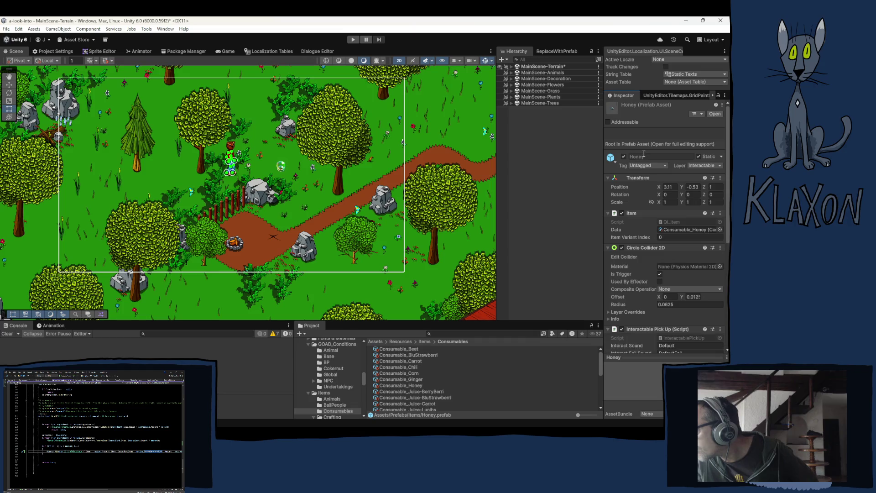
scroll(621, 154, down, 1)
scroll(621, 155, up, 1)
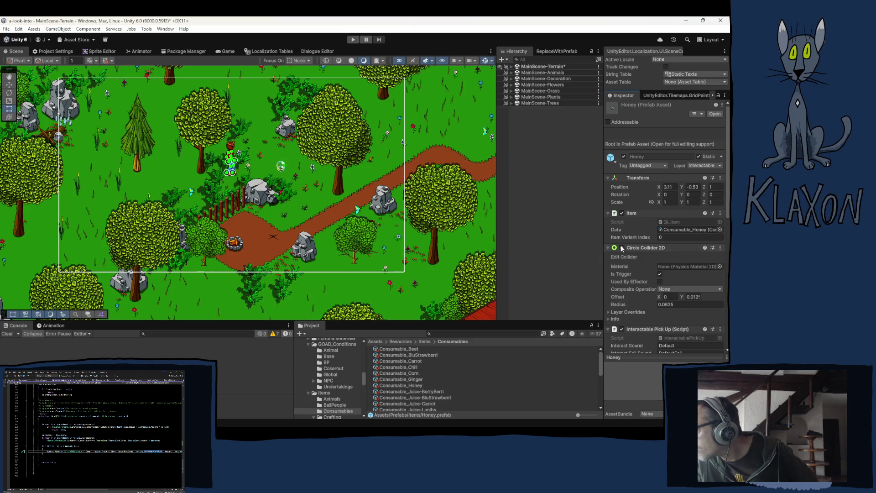
- Set Consumable_Honey's Item Prefab Variants Element 0 to the Honey prefab instead of Beet
click(685, 230)
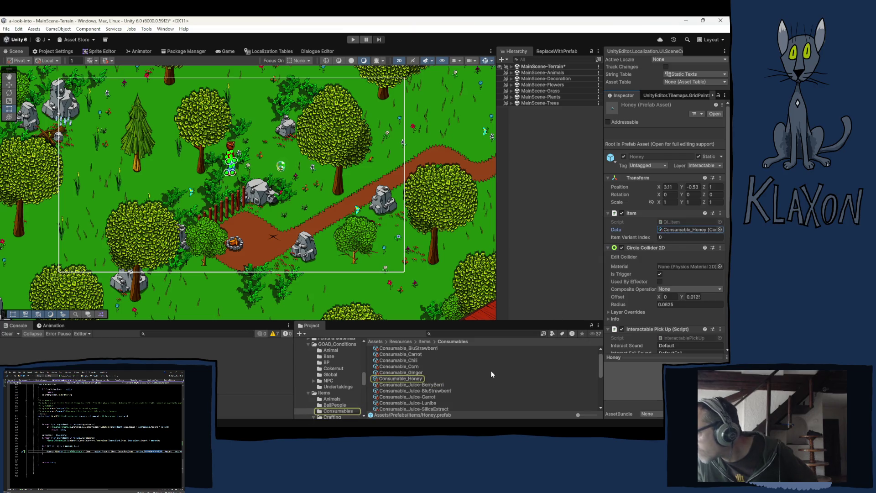
click(413, 378)
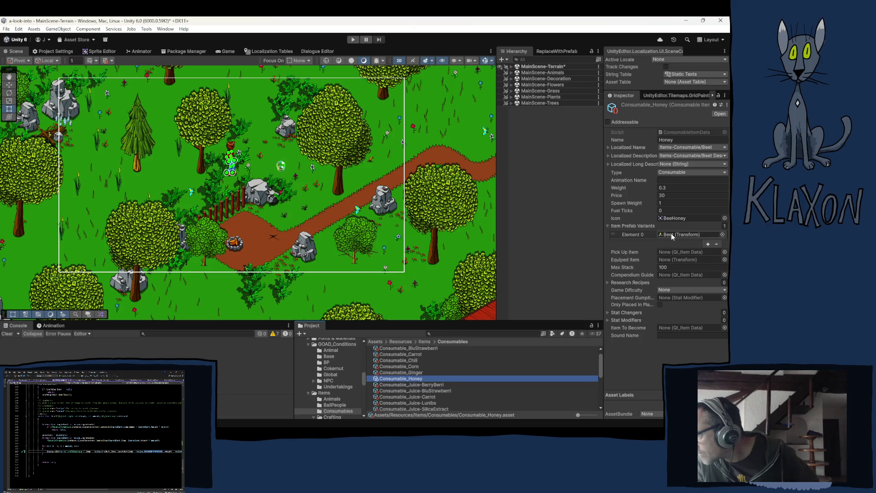
click(671, 235)
scroll(419, 393, down, 5)
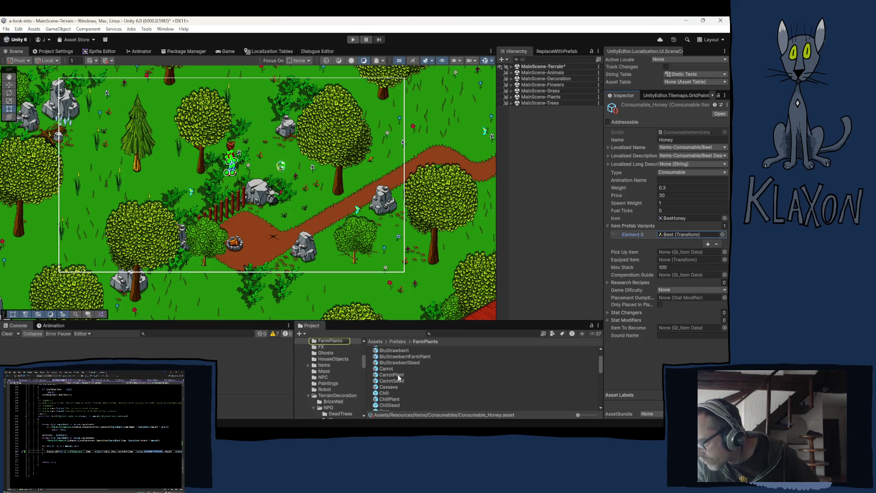
scroll(414, 380, down, 2)
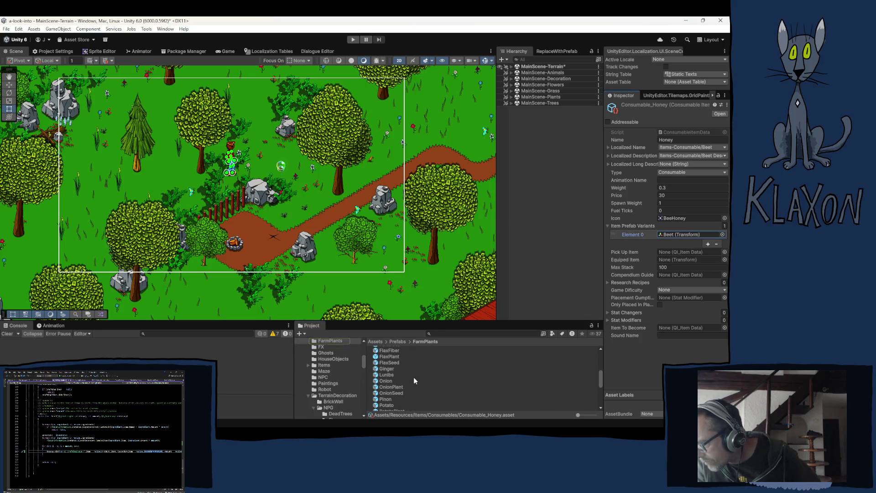
scroll(414, 380, down, 2)
scroll(412, 376, up, 9)
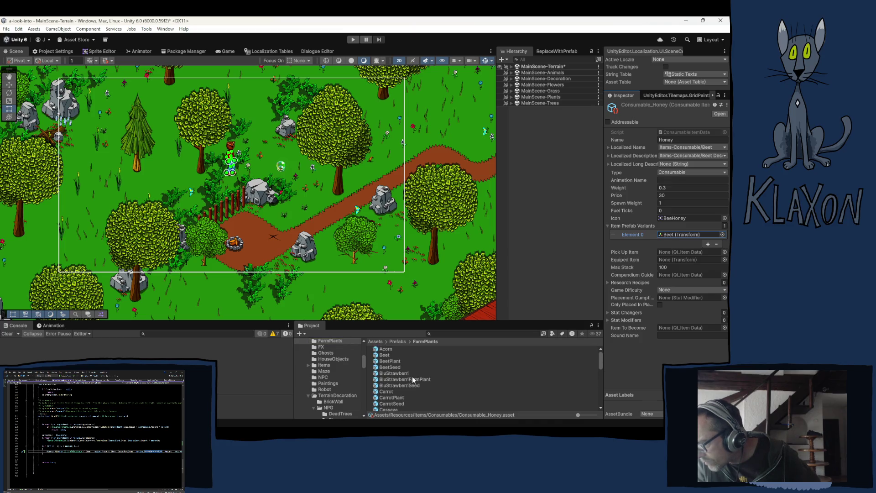
click(324, 366)
scroll(431, 389, down, 2)
scroll(423, 391, down, 2)
mouse_move(396, 398)
mouse_down()
mouse_move(681, 249)
mouse_move(678, 235)
mouse_up()
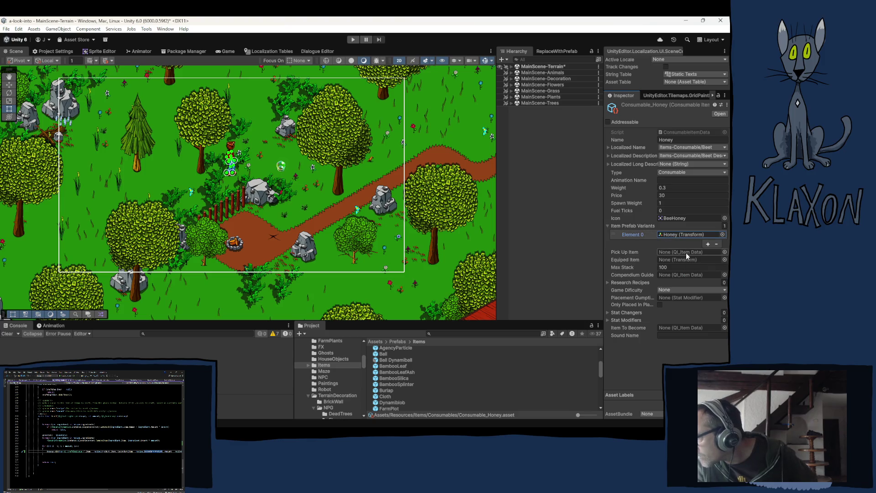
- Select the Honey prefab asset and open it in Prefab Mode
click(668, 234)
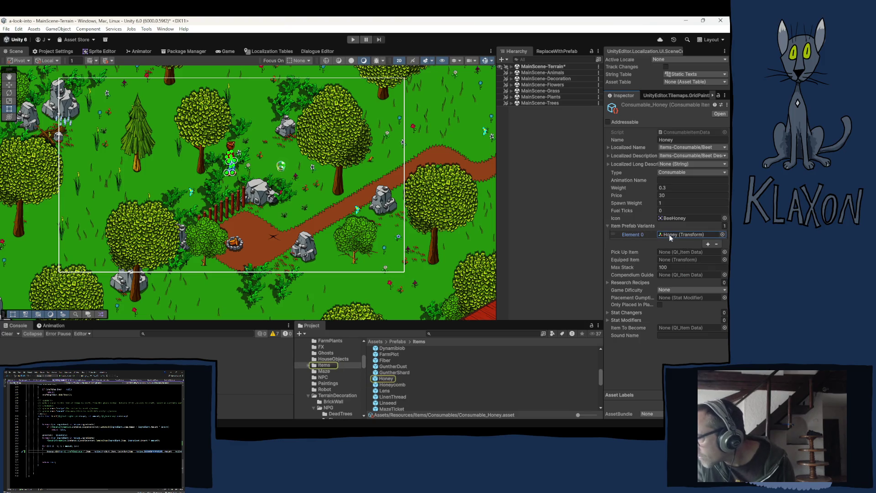
click(382, 381)
key(Return)
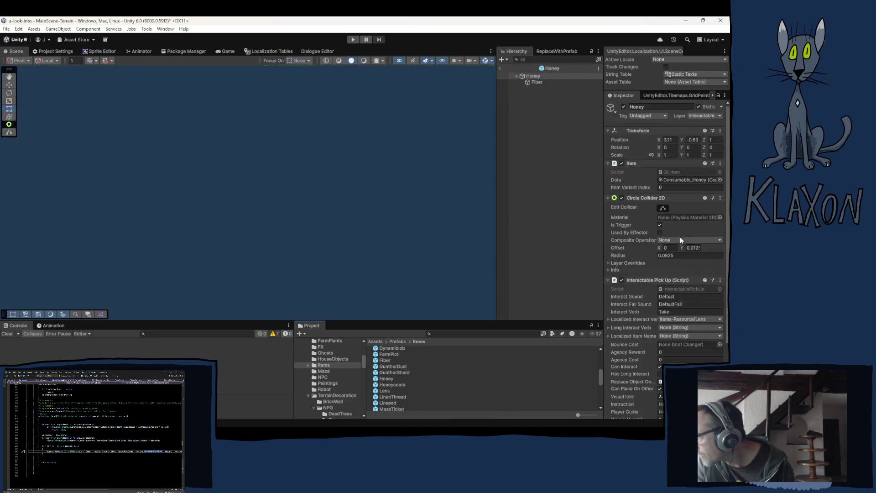
- Replace the Fiber child's Lens sprite with the BeeHoney jar sprite in the Honey prefab
click(534, 83)
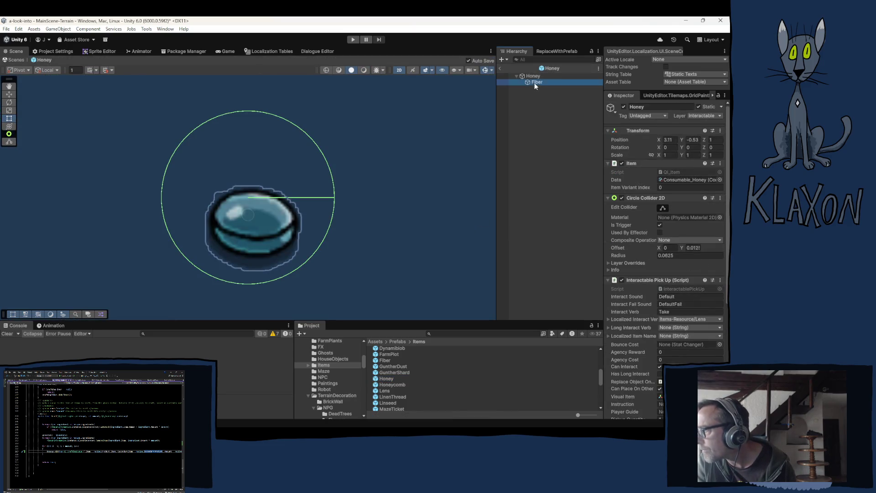
click(643, 163)
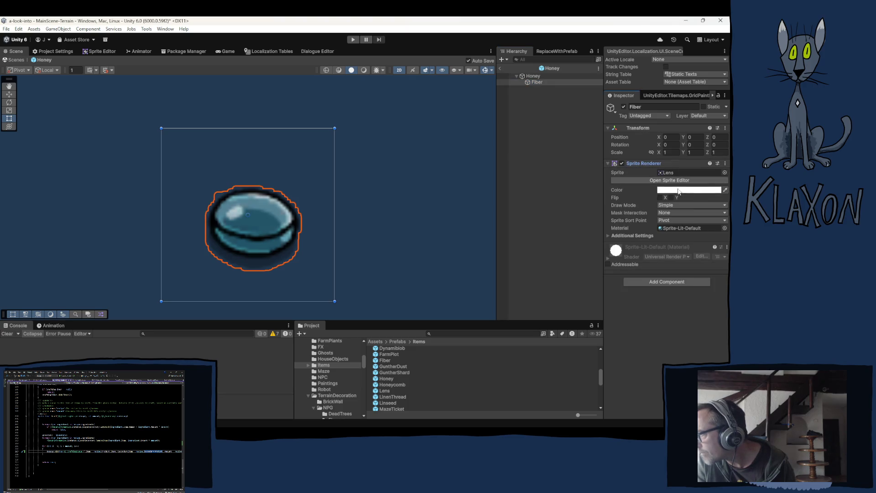
click(668, 173)
scroll(414, 389, up, 3)
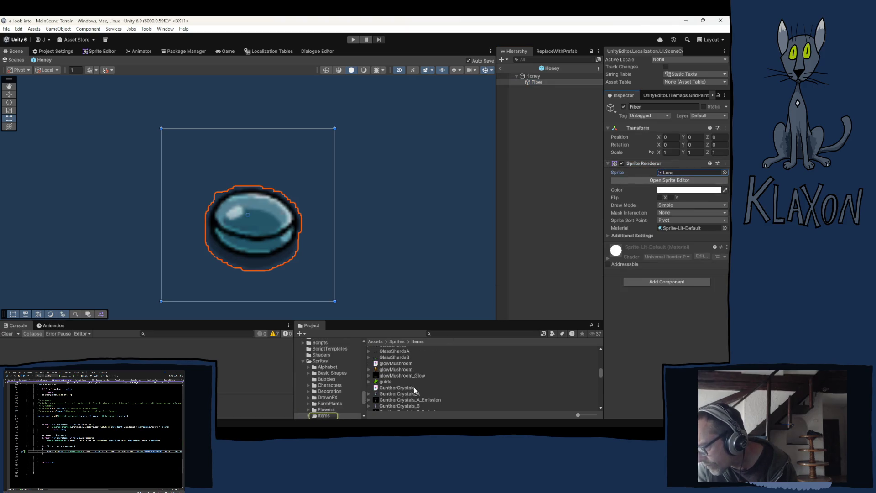
scroll(409, 385, up, 5)
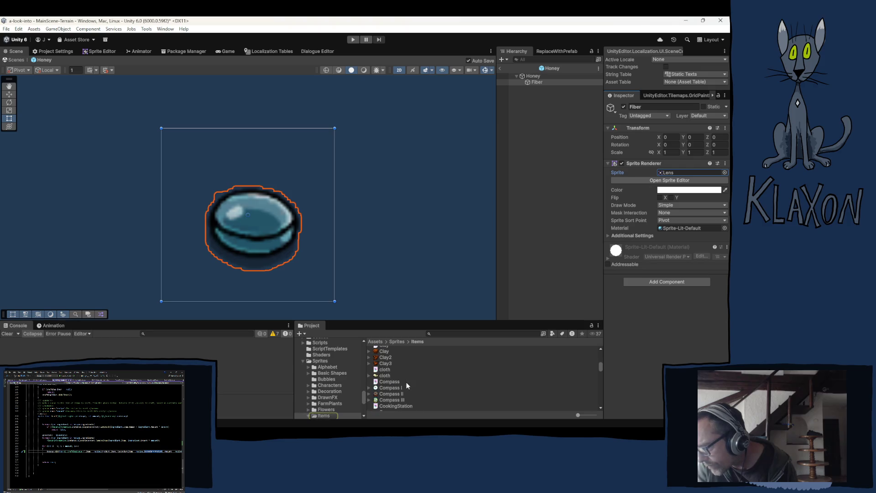
scroll(404, 381, up, 5)
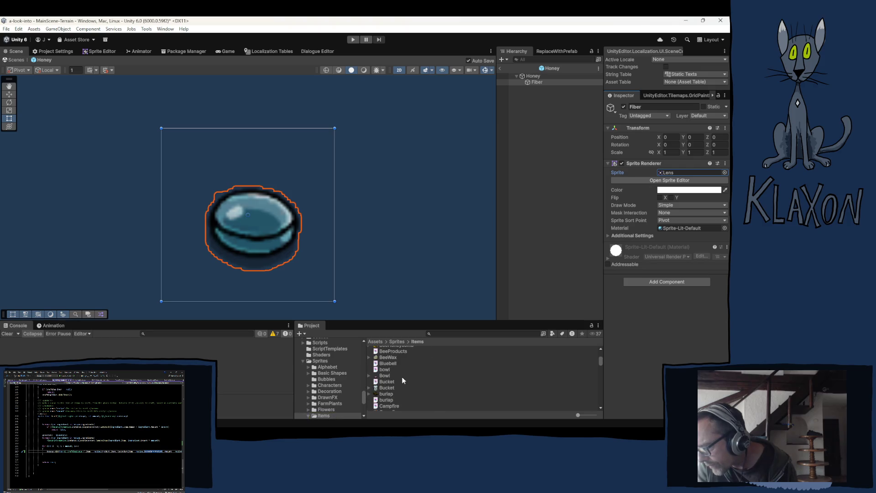
mouse_move(384, 363)
mouse_down()
mouse_move(657, 193)
mouse_move(669, 173)
mouse_up()
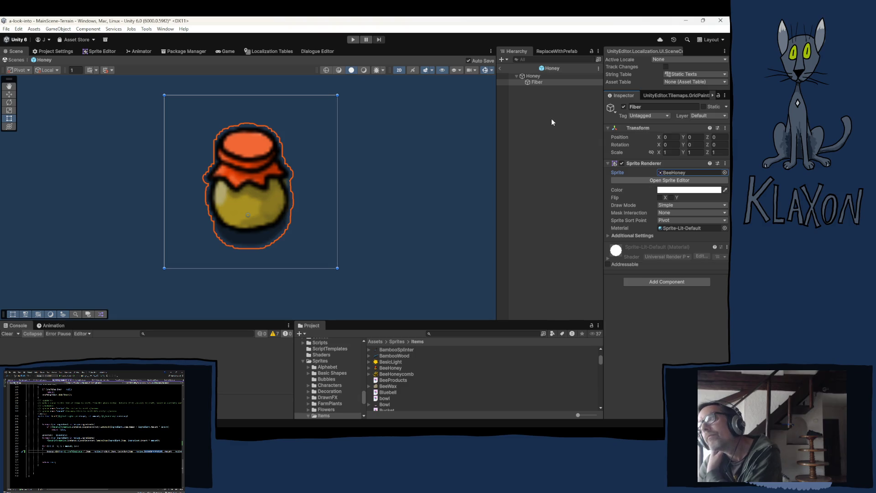
click(532, 76)
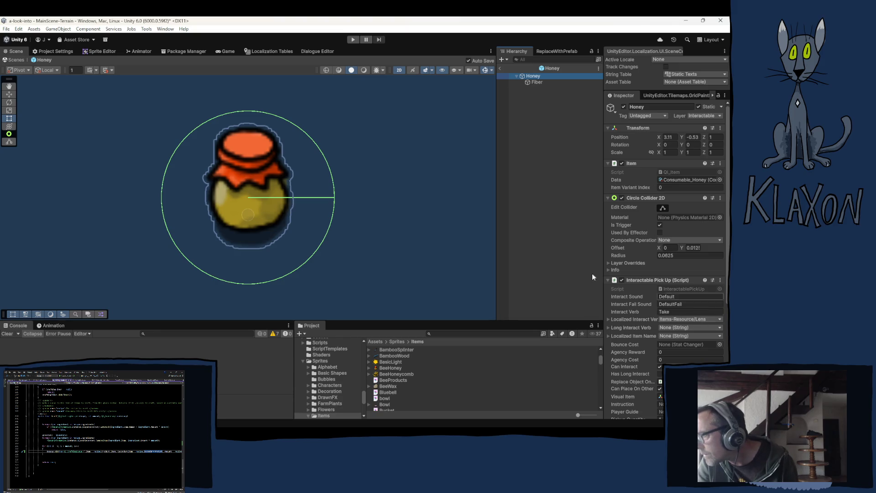
click(550, 68)
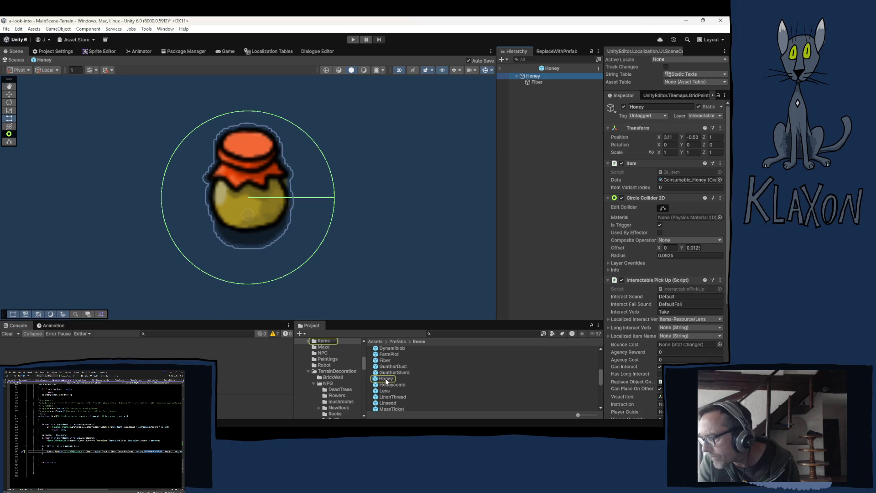
- Duplicate the Honey prefab and rename the Honey 1 copy to Wax
click(385, 378)
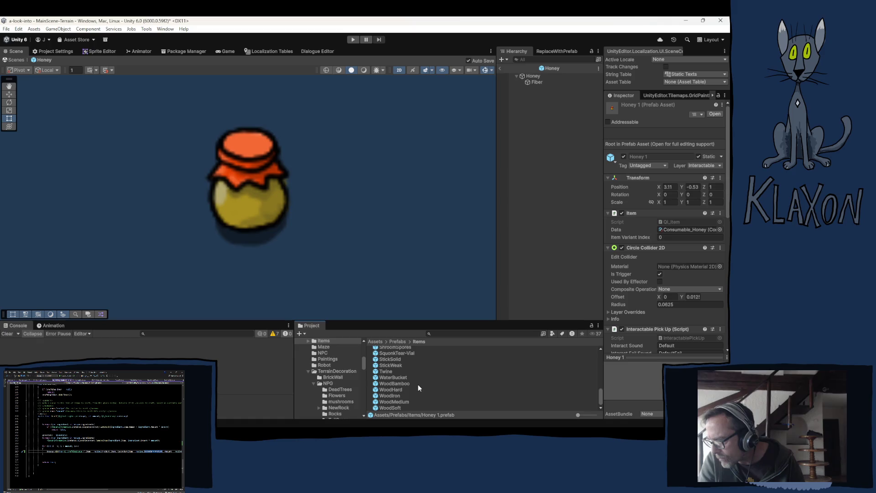
click(388, 388)
text(Wa)
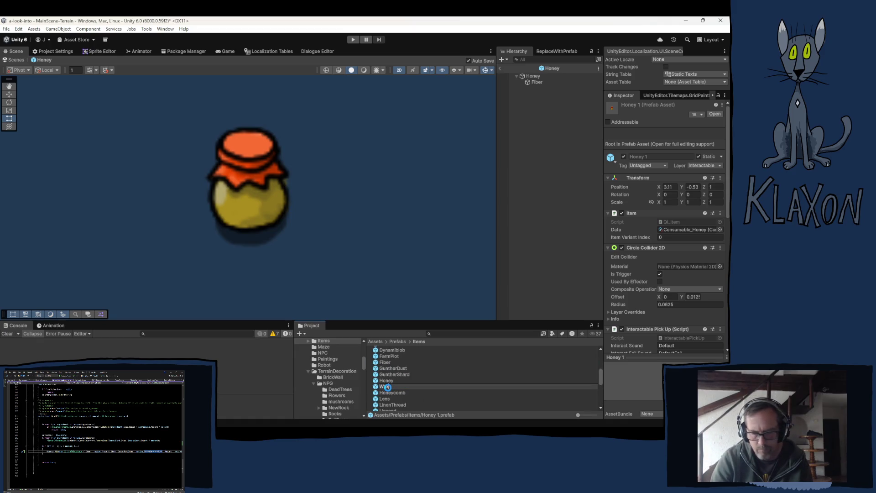
text(x)
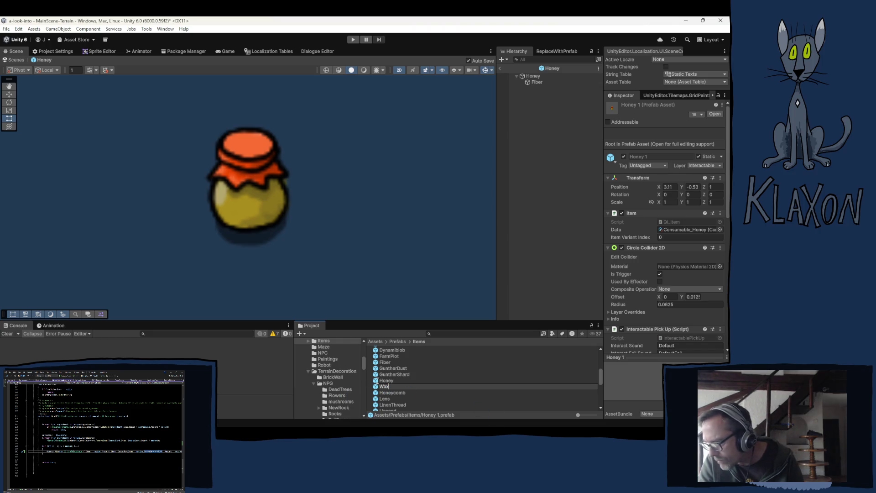
key(Return)
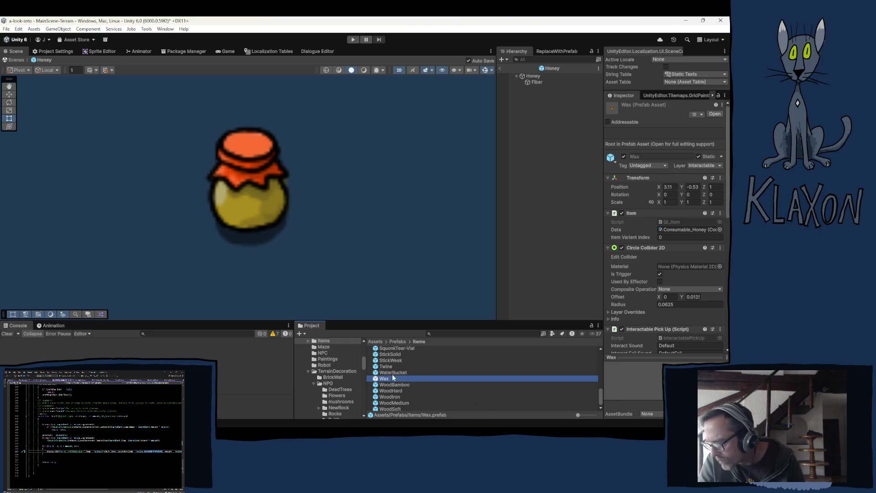
- Set the Wax prefab's Item Data to BeeWax instead of Consumable_Honey
click(677, 230)
click(324, 398)
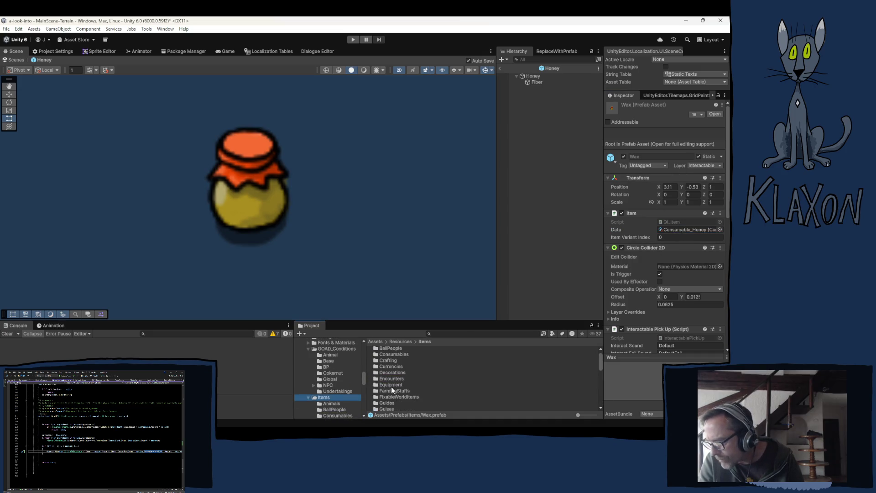
scroll(399, 398, down, 2)
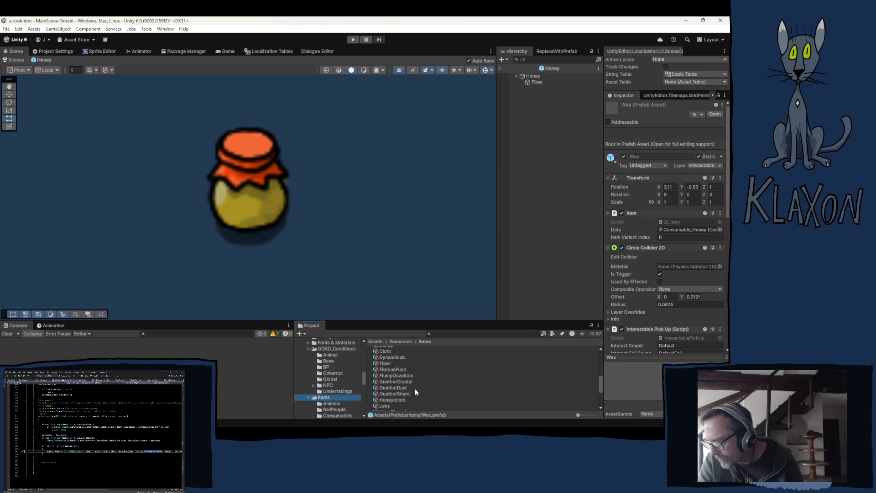
scroll(409, 382, up, 3)
drag(377, 378, 676, 232)
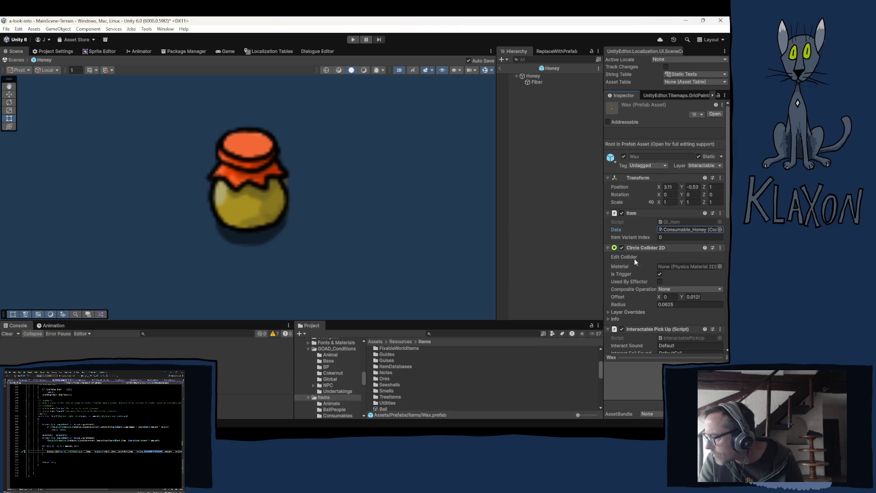
scroll(390, 407, down, 2)
mouse_move(387, 401)
mouse_down()
mouse_move(525, 310)
mouse_move(674, 230)
mouse_up()
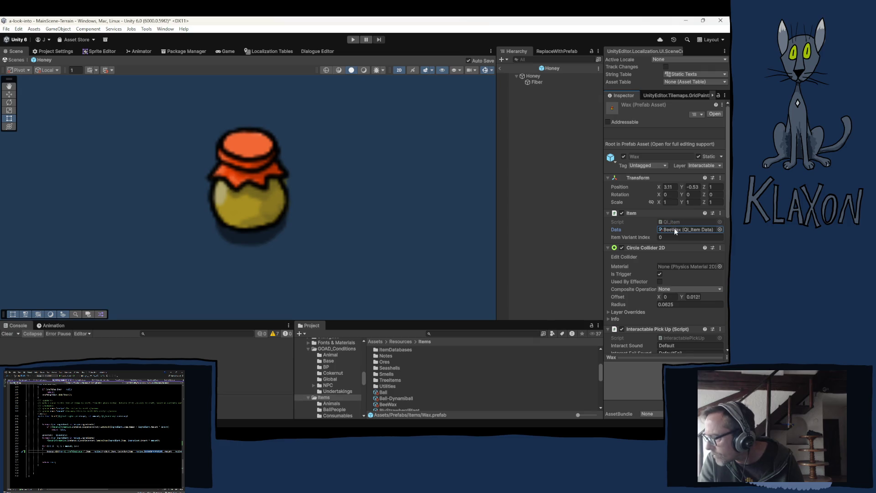
scroll(634, 269, down, 3)
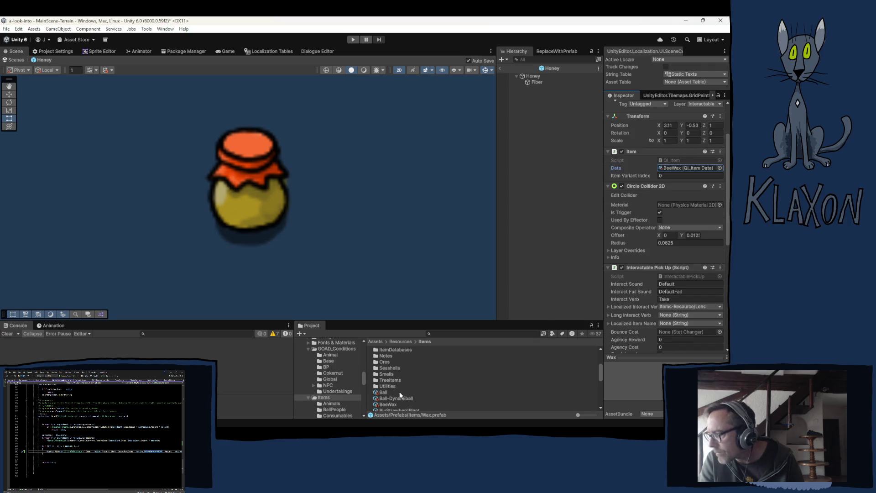
click(669, 169)
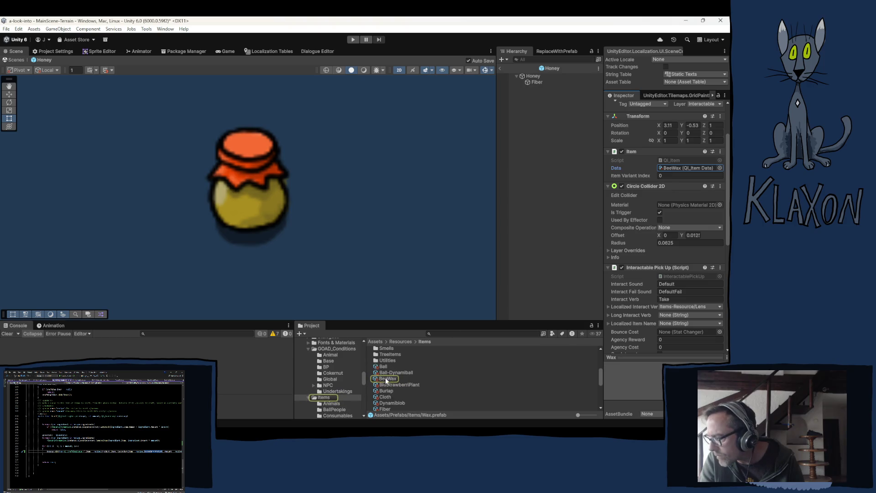
- Change the BeeWax item data's icon from BeeHoneycomb to the BeeWax sprite
click(386, 379)
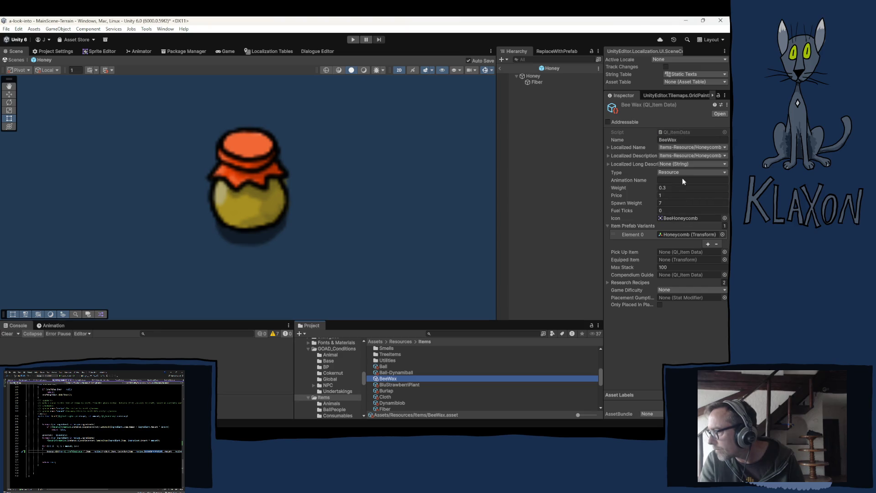
click(687, 218)
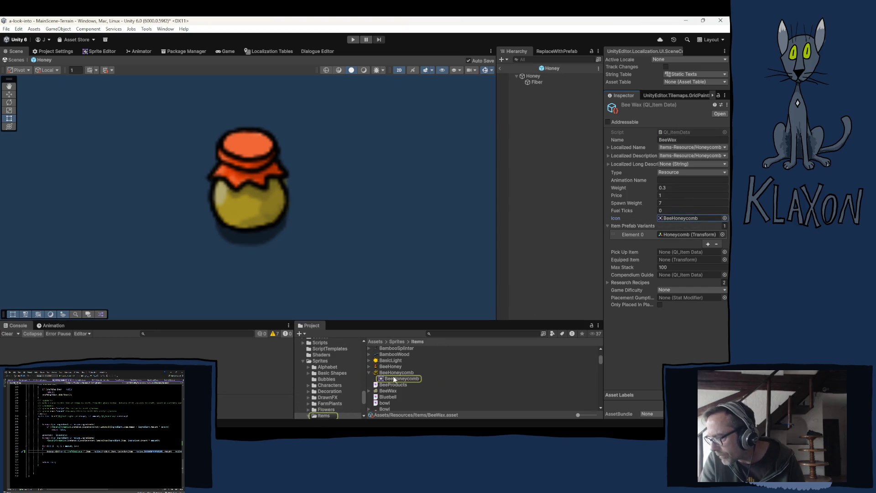
click(678, 220)
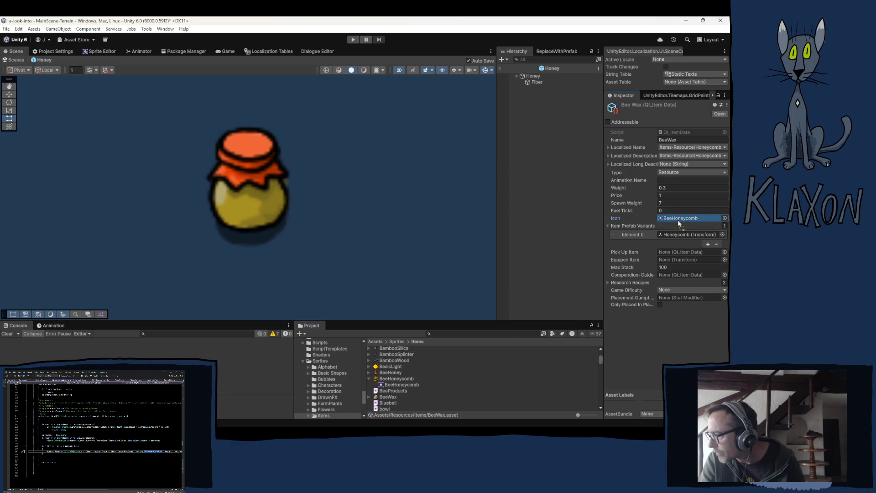
- Replace the Honeycomb prefab variant with the Wax prefab, then select the Wax prefab
click(688, 234)
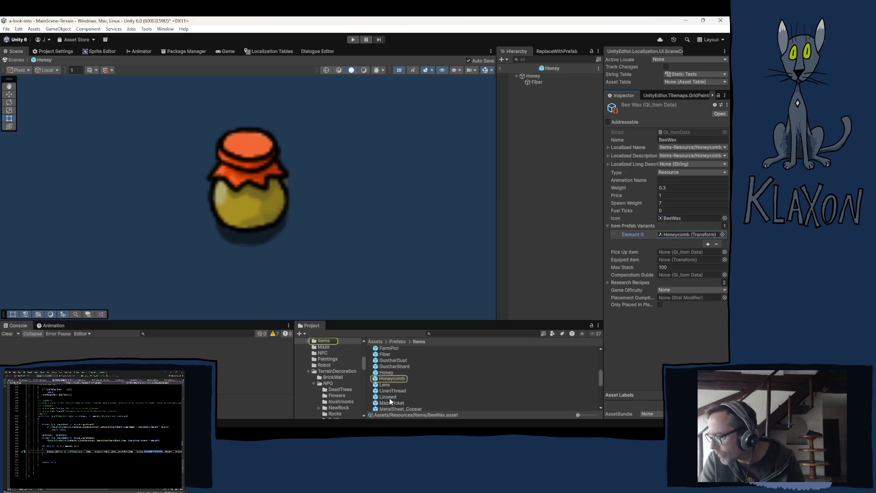
scroll(408, 390, down, 10)
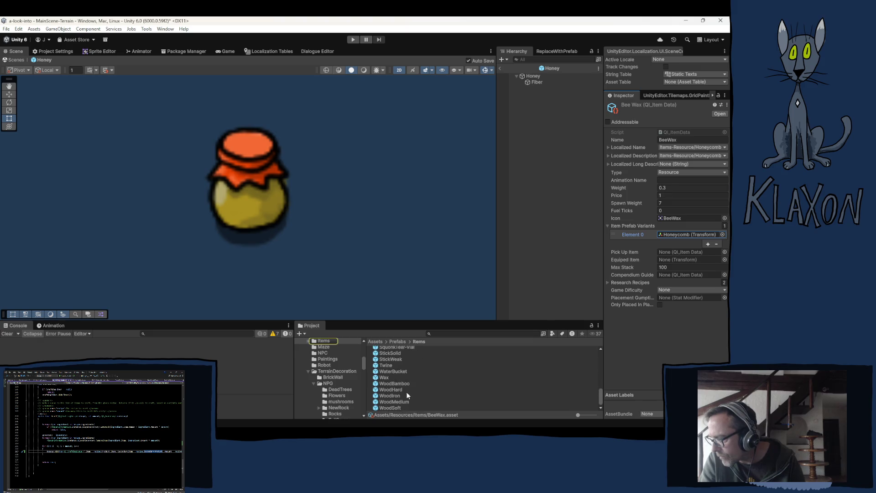
drag(380, 378, 675, 234)
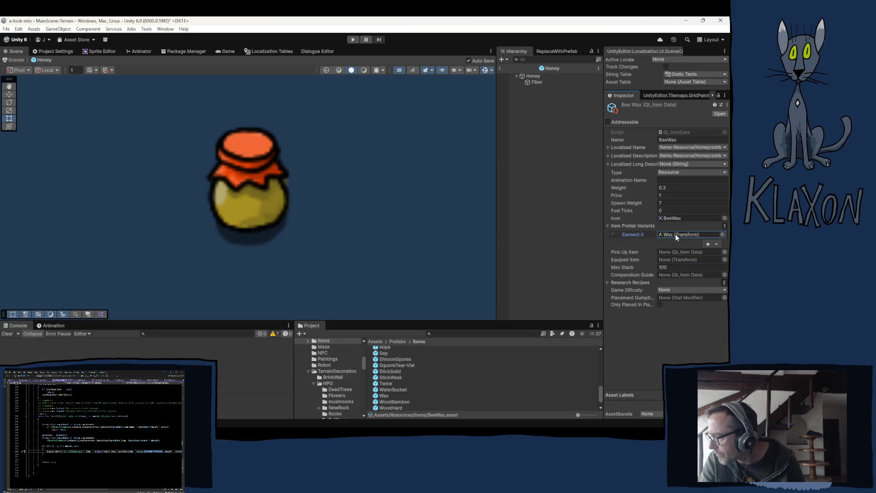
click(384, 395)
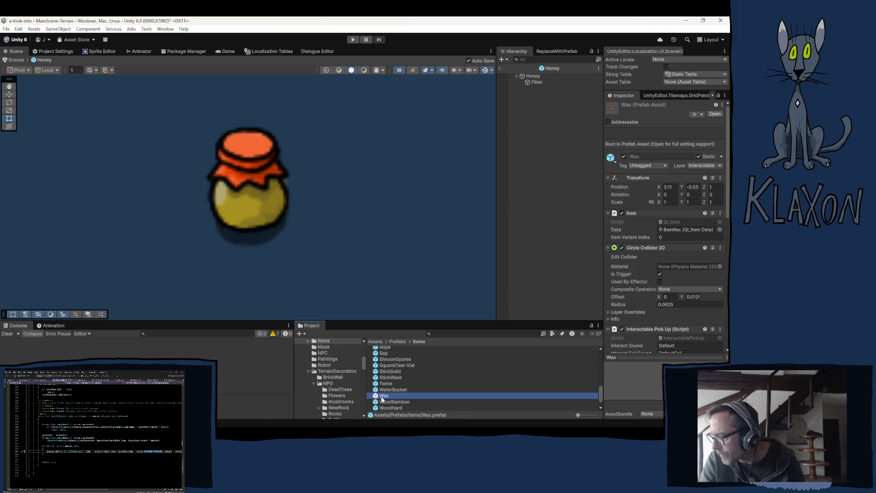
- Rename the Wax prefab to BeeWax by adding 'Bee' to the start of its name
click(382, 396)
key(Home)
text(Bee)
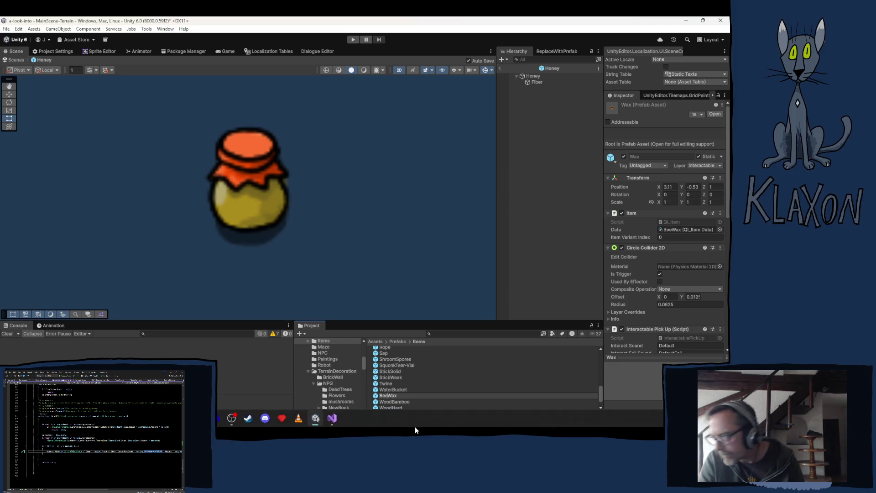
key(Return)
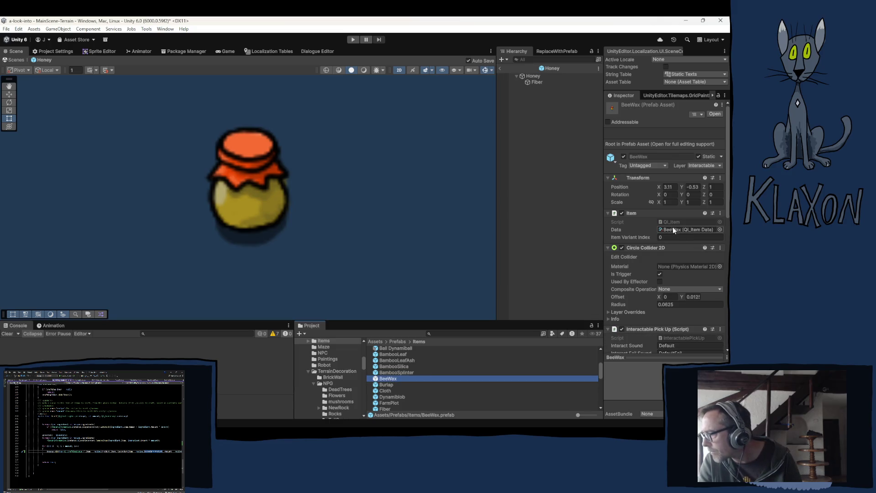
- In the BeeWax prefab, set the Fiber child's Sprite to the BeeWax honeycomb sprite, replacing the honey jar
scroll(664, 234, down, 3)
scroll(668, 315, down, 2)
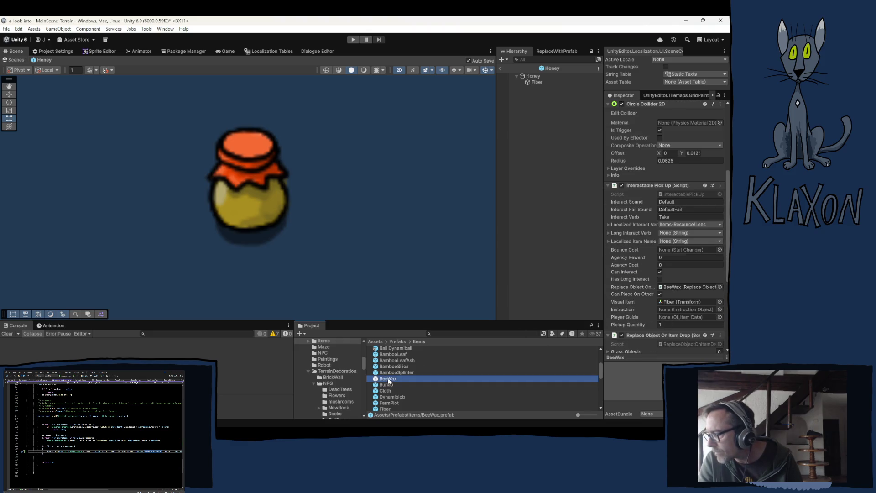
double_click(401, 373)
click(537, 82)
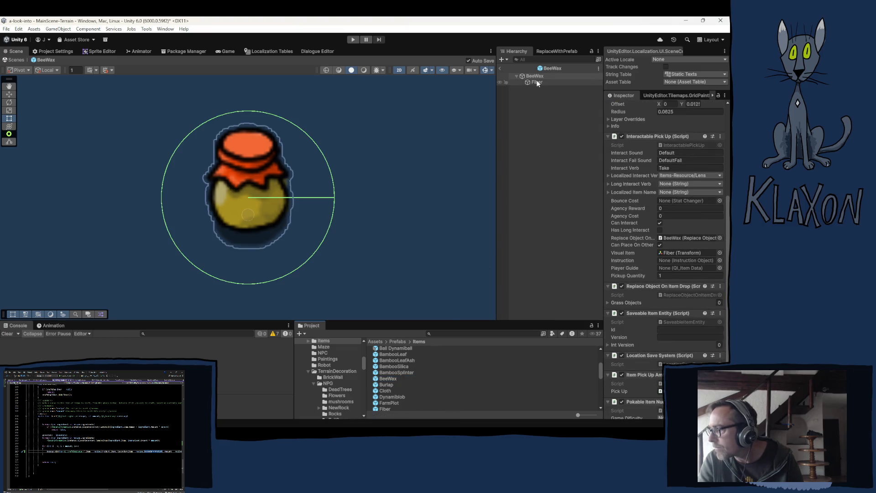
click(675, 172)
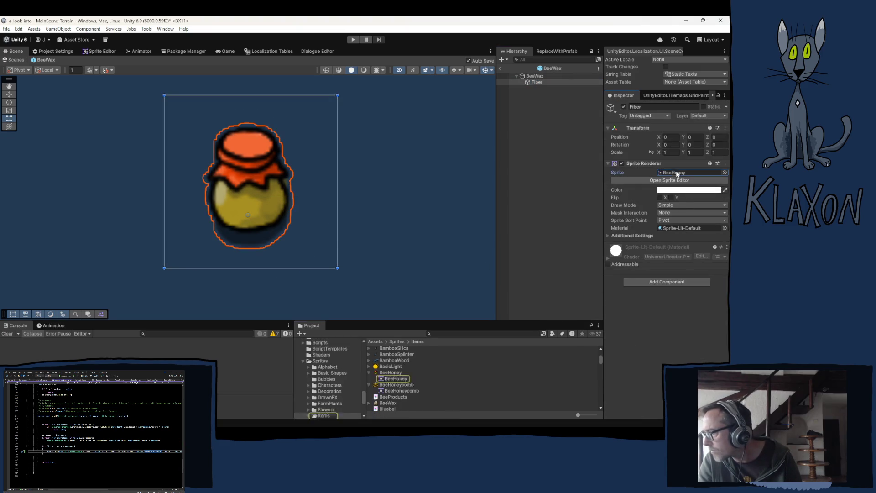
drag(387, 404, 684, 172)
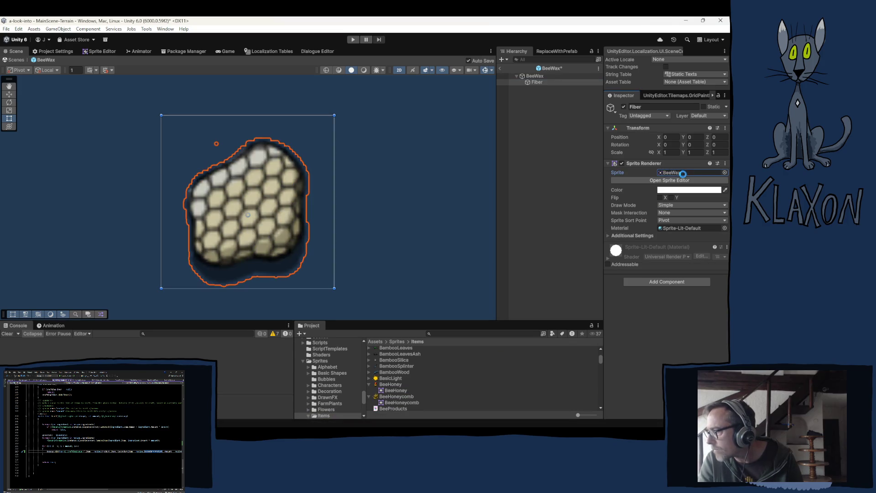
- Exit prefab mode and select the MainScene-Terrain scene in the Hierarchy
click(500, 68)
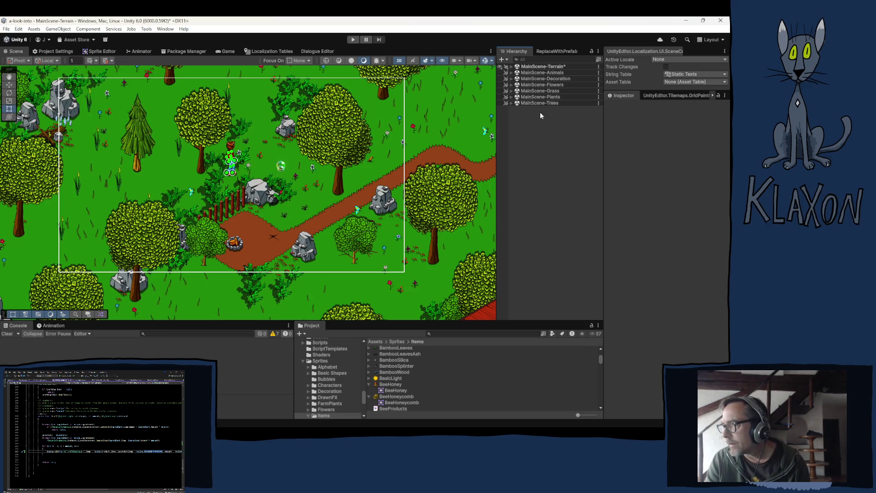
click(537, 67)
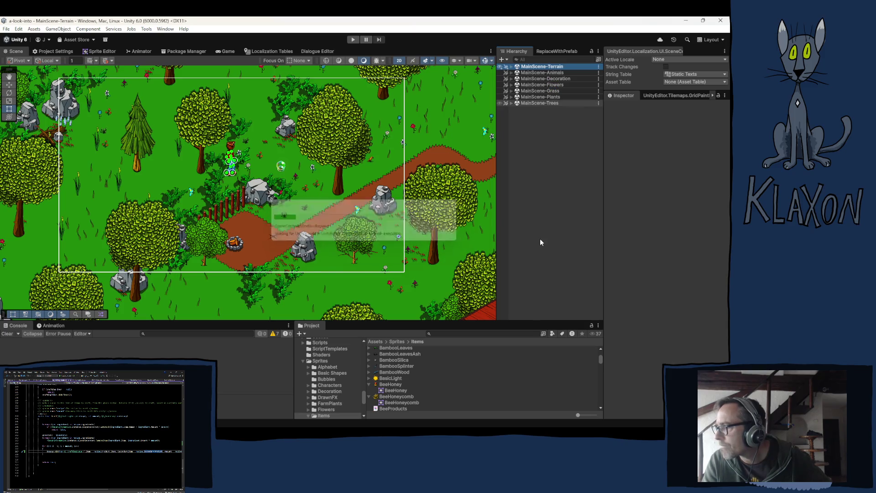
scroll(318, 372, down, 5)
- Select the HoneycombSeparation recipe in Items/Crafting/Cooking Recipes
scroll(318, 372, up, 5)
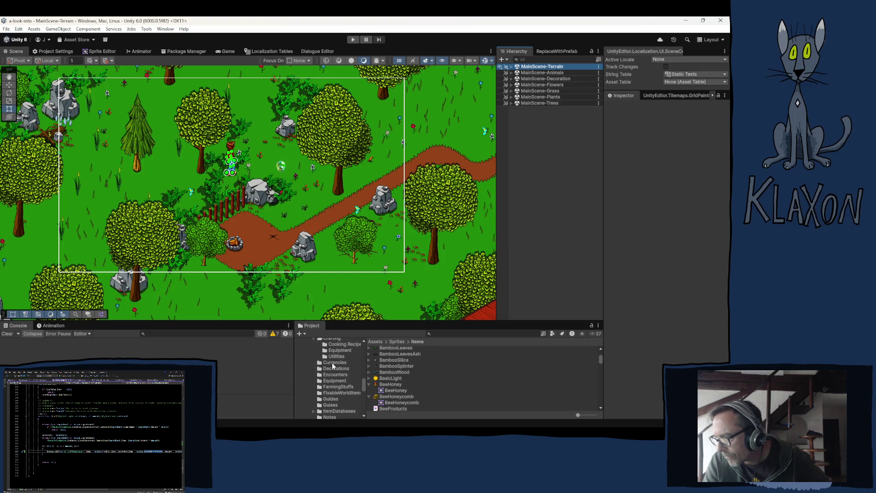
scroll(332, 364, up, 2)
click(332, 360)
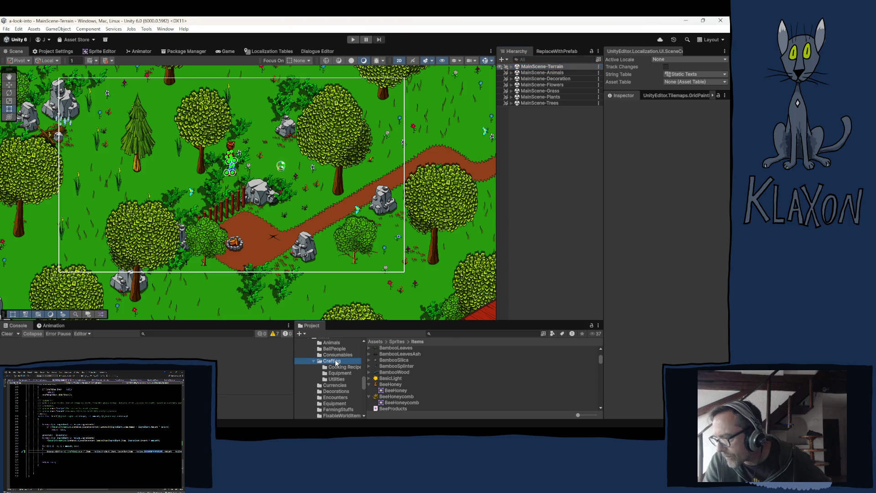
scroll(428, 378, up, 10)
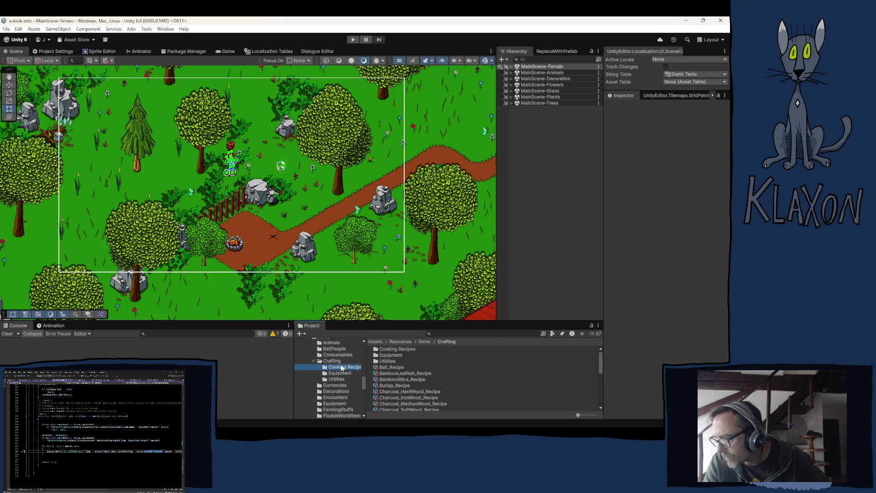
double_click(396, 348)
click(399, 349)
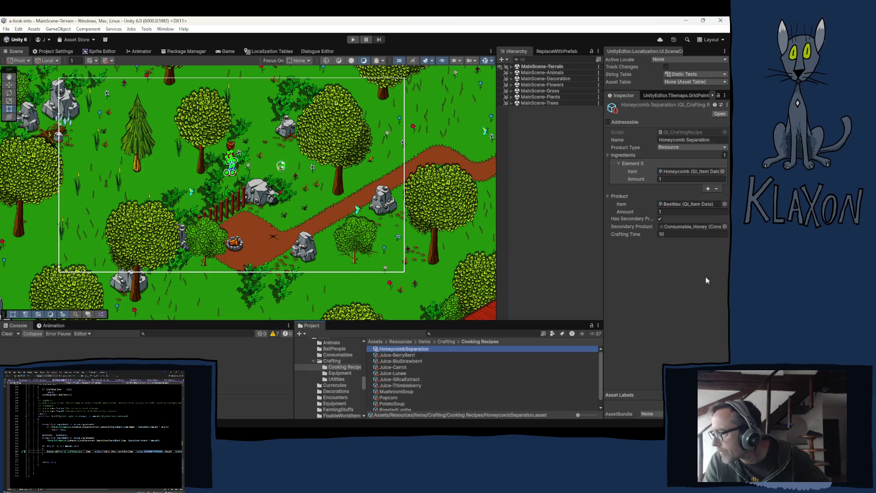
- Jump to its secondary product Consumable_Honey and bring up the Localization Tables editor
click(677, 224)
click(394, 378)
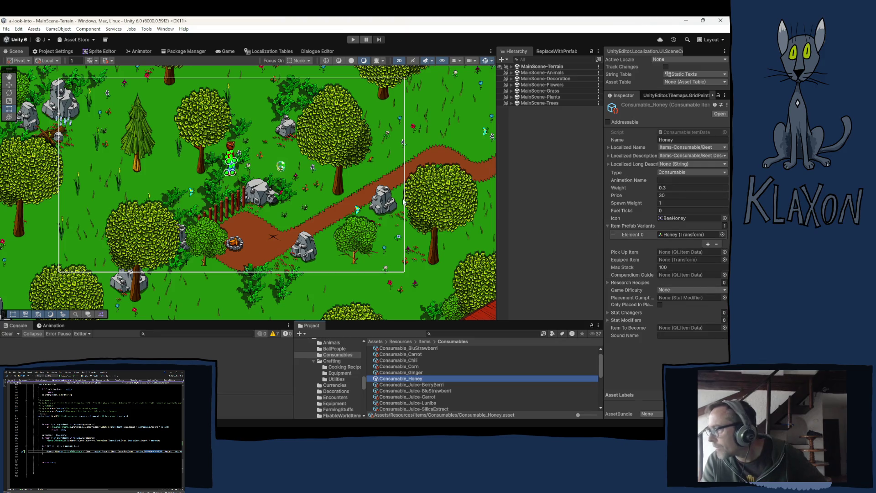
click(270, 51)
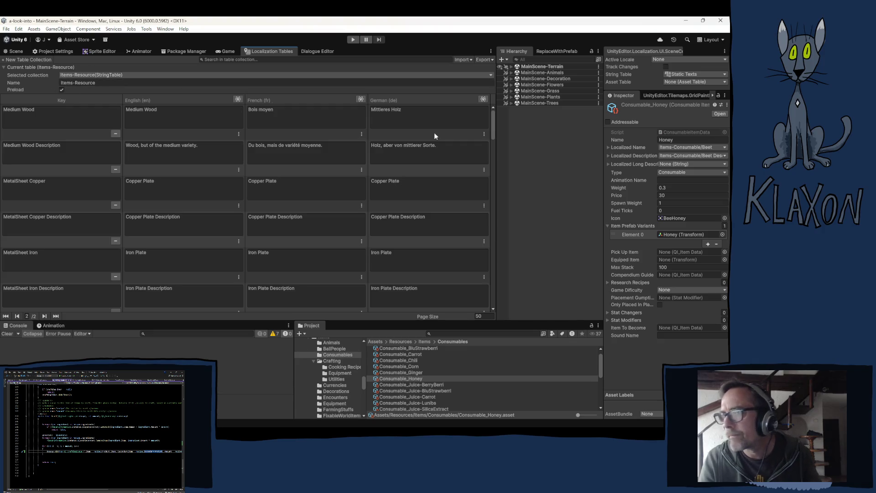
- Switch to the Items-Consumable table and add a new entry keyed Honey
click(120, 73)
mouse_move(110, 83)
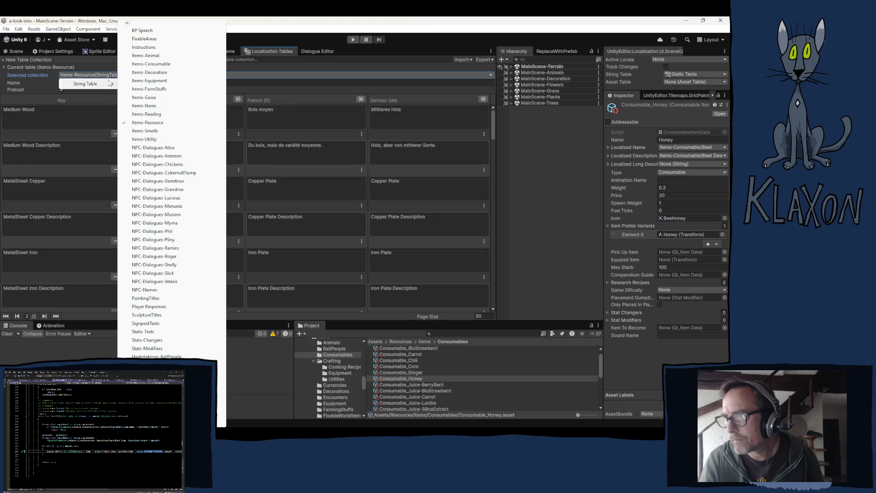
click(151, 64)
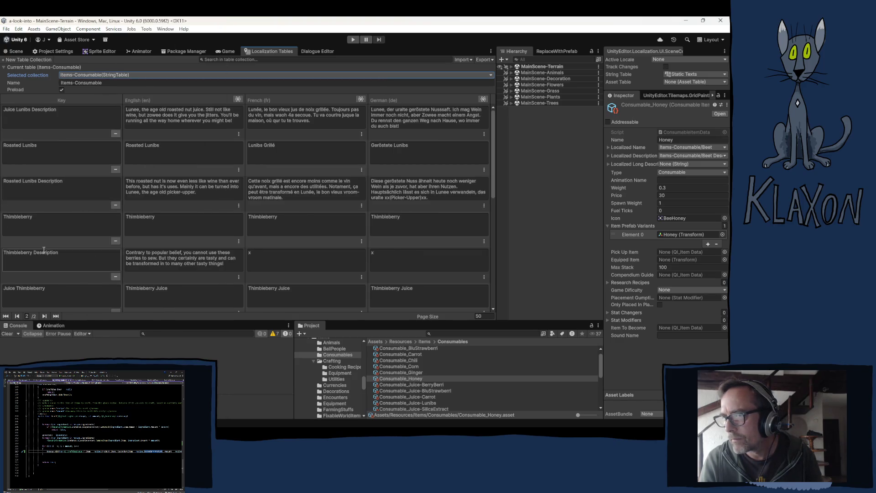
scroll(44, 249, down, 10)
click(75, 301)
click(45, 269)
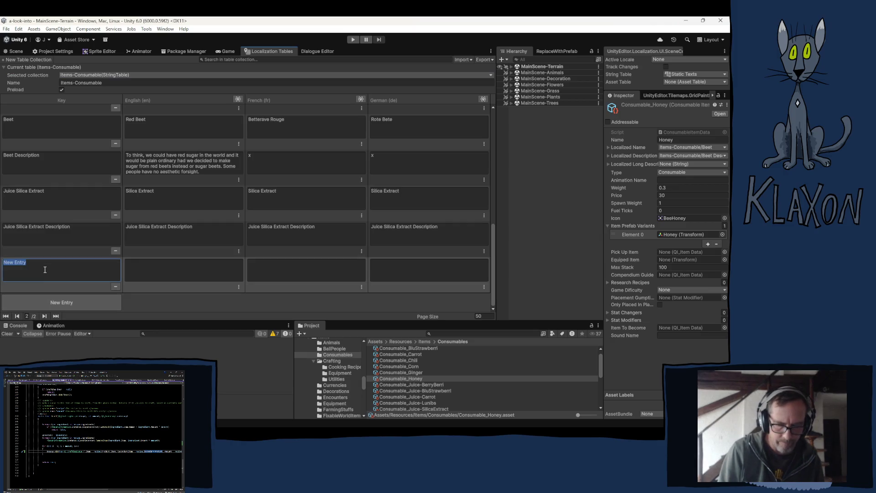
text(Honey)
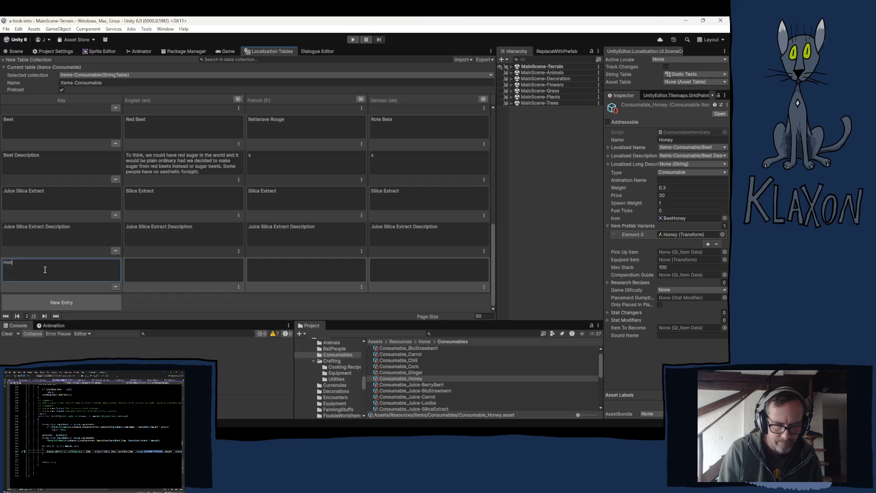
- Give Honey the texts Honey, Miel and Honig, then add another blank entry
click(161, 271)
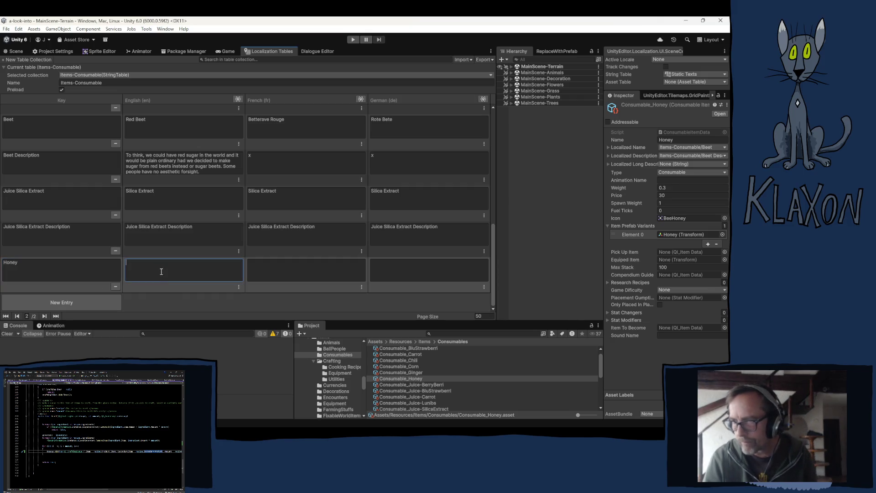
text(Honey)
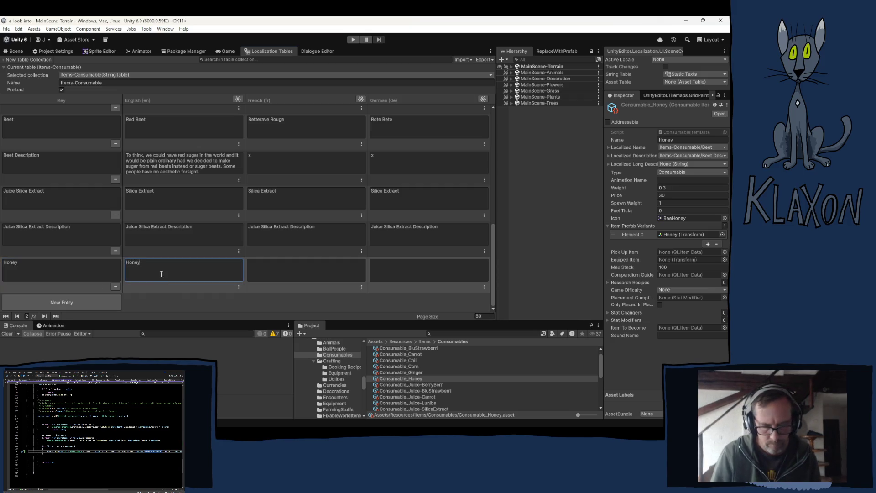
click(272, 269)
text(Miel)
click(393, 273)
text(Honig)
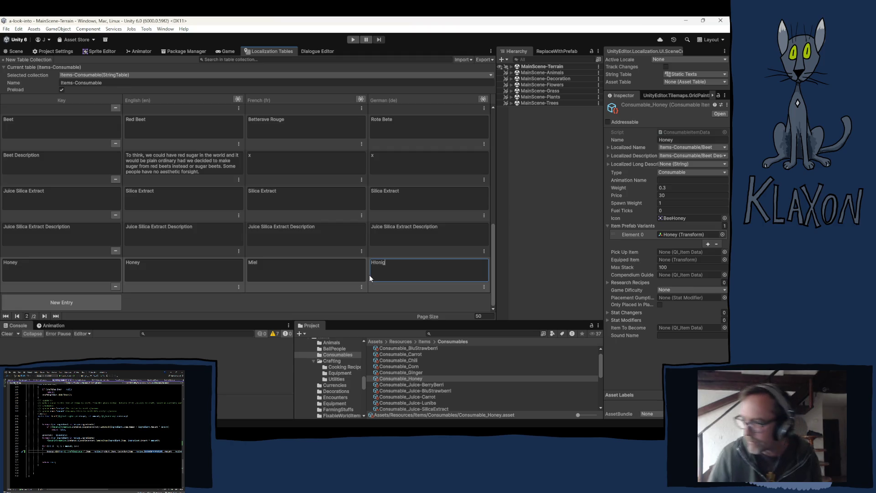
click(375, 276)
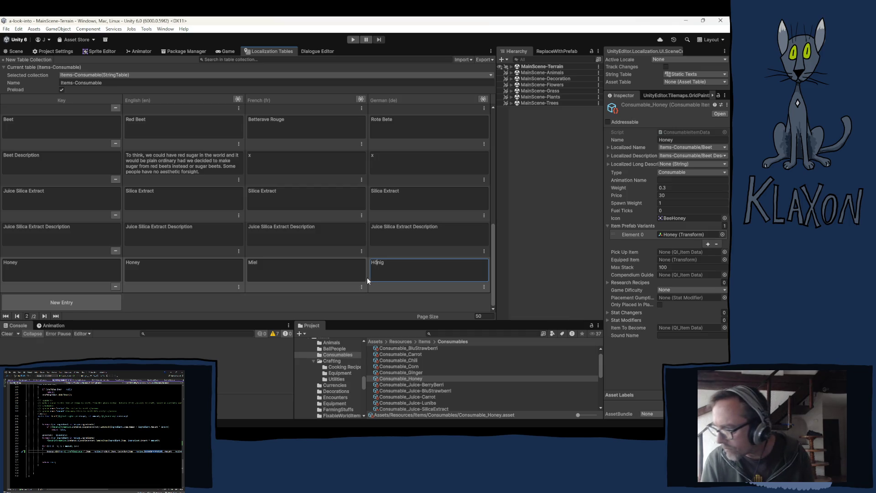
click(56, 306)
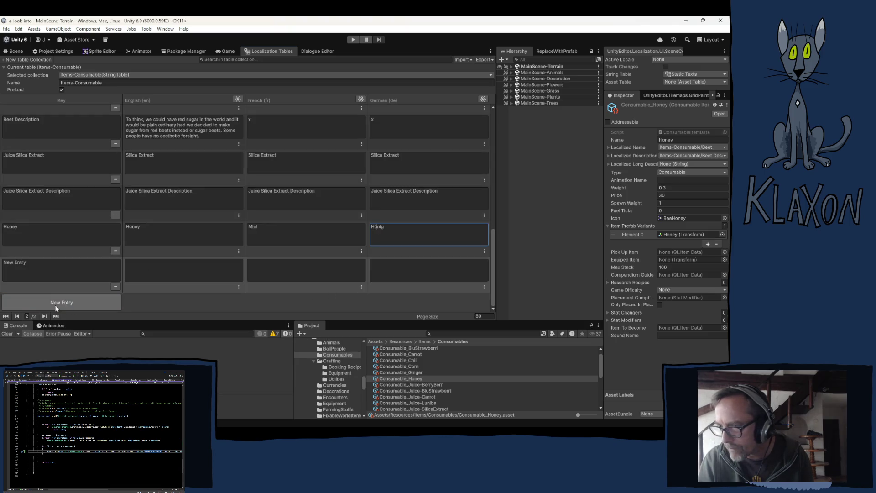
- Rename the new key to Honey Description and write English text about a sweet, sticky, comforting substance
click(29, 265)
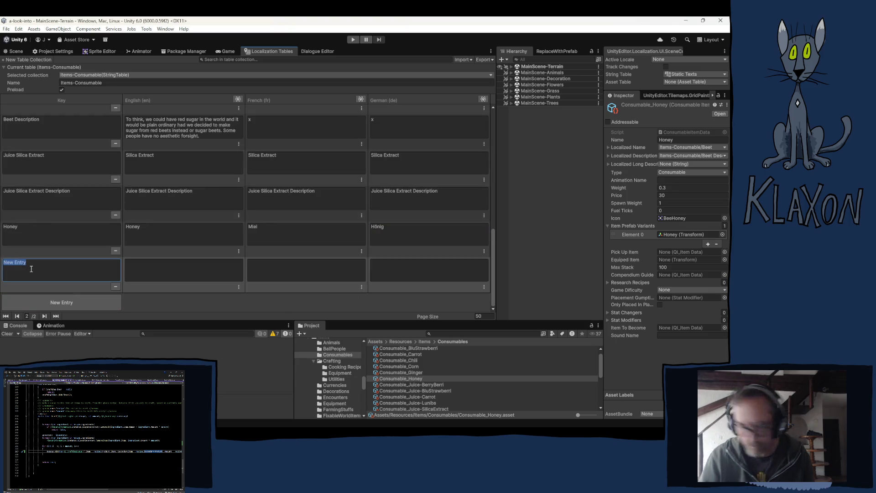
text(Hon)
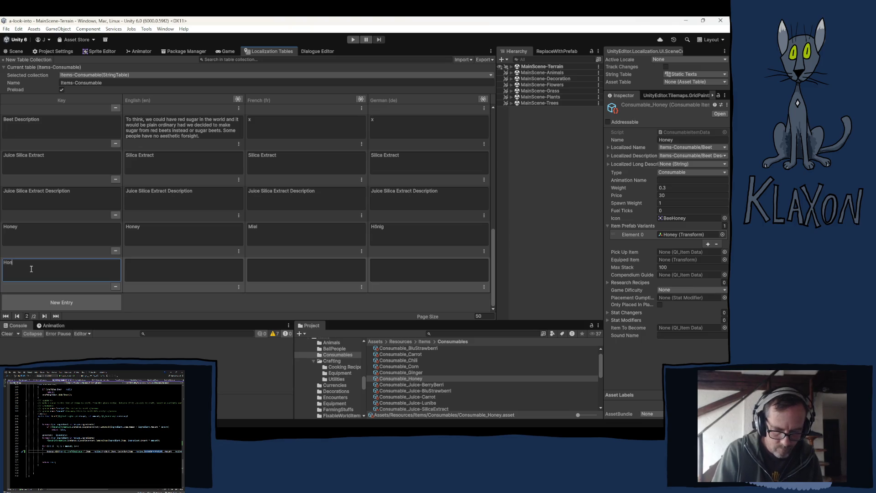
text(ey De)
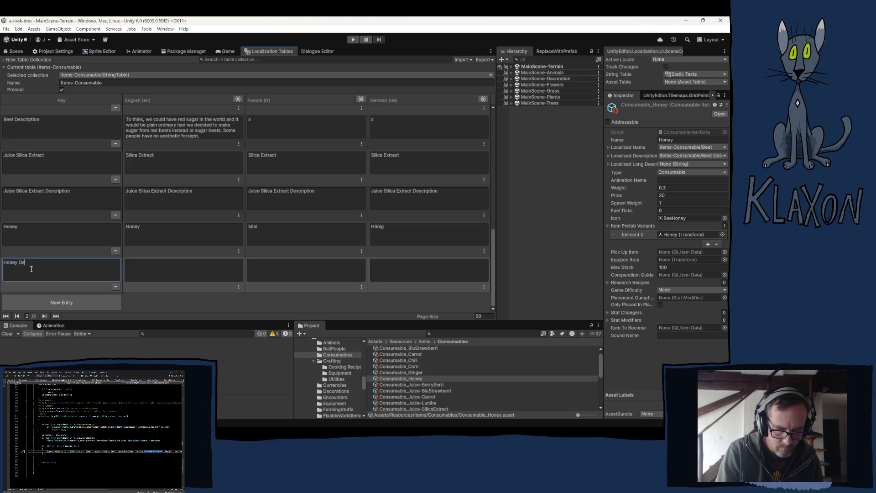
text(scription)
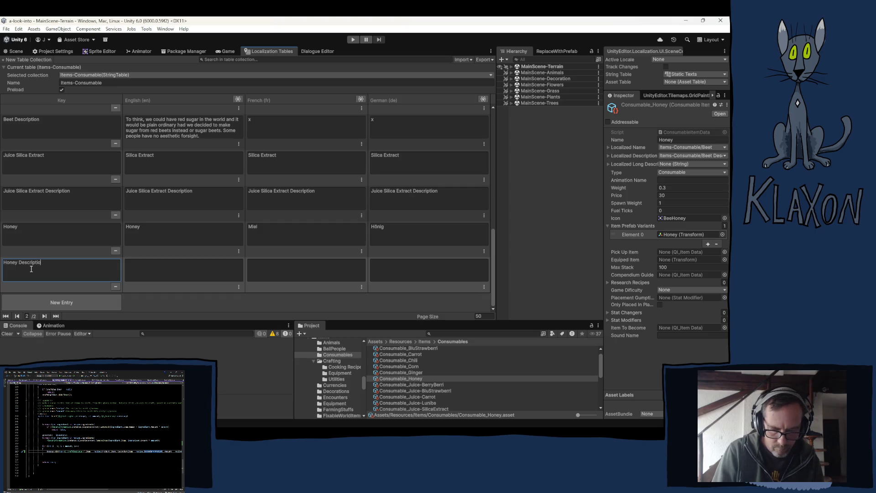
click(193, 274)
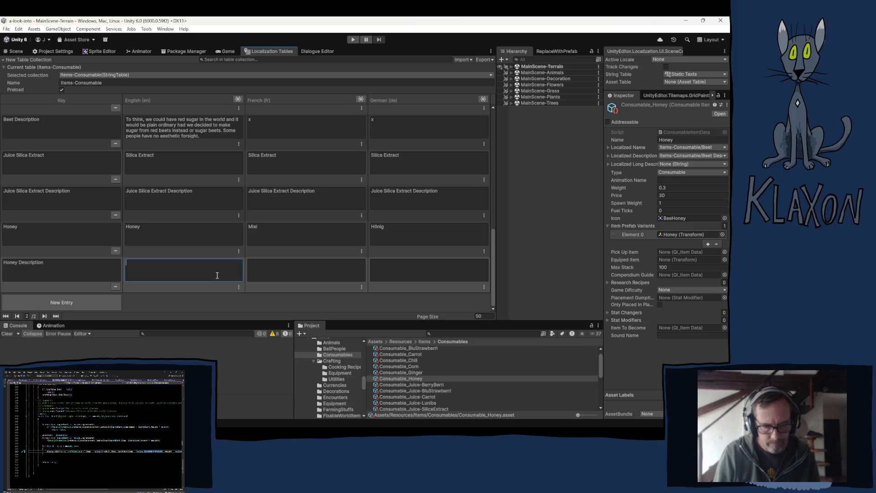
text(A sw)
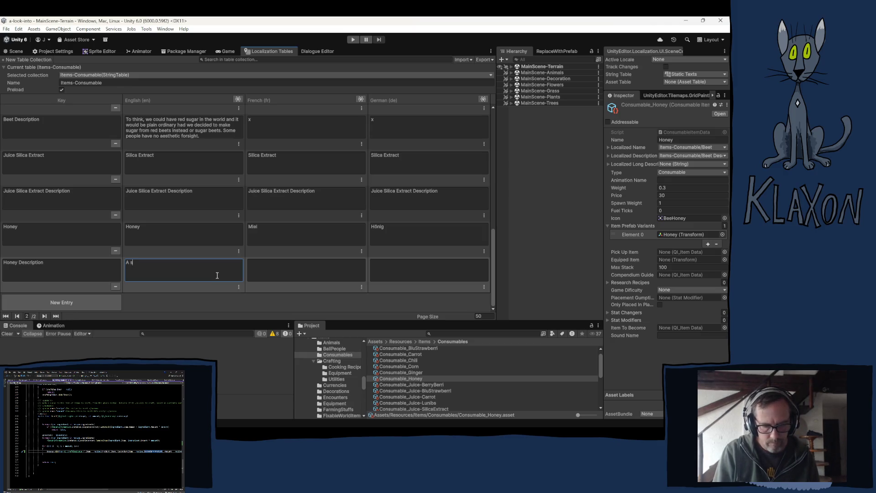
text(eet and st)
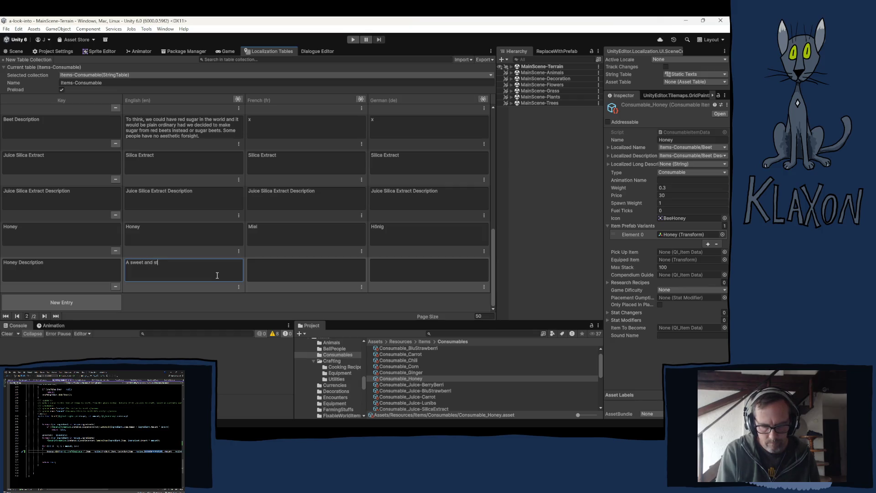
text(ic)
key(BackSpace)
key(BackSpace)
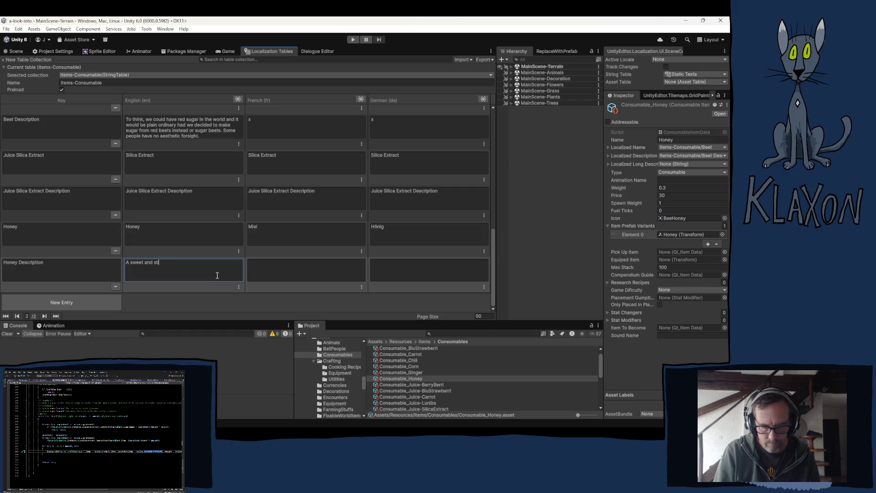
text(icky su)
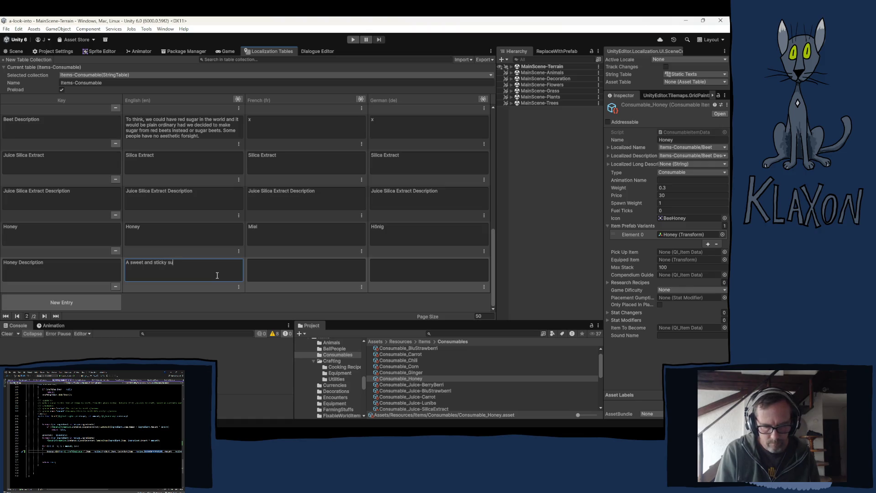
text(bstance.)
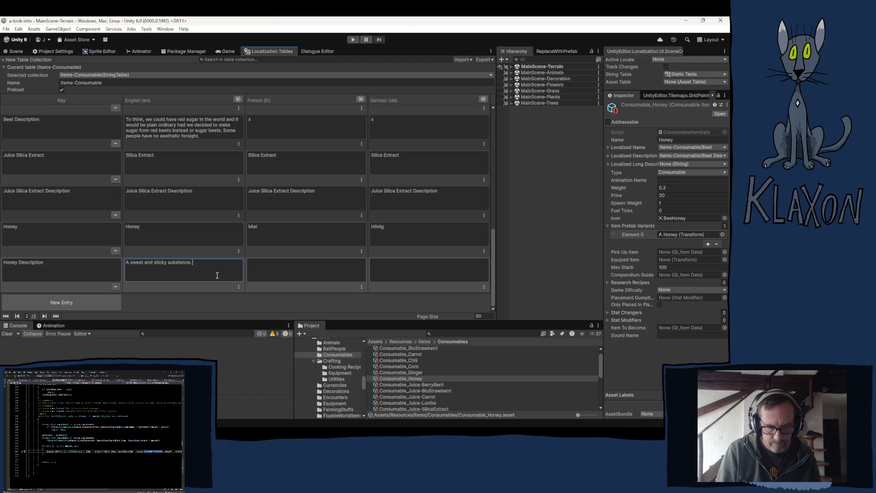
text(Give )
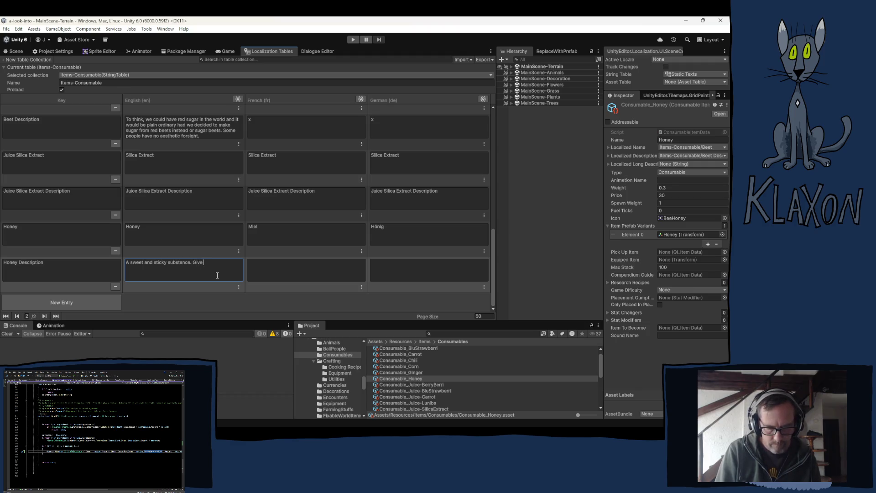
text(you ex)
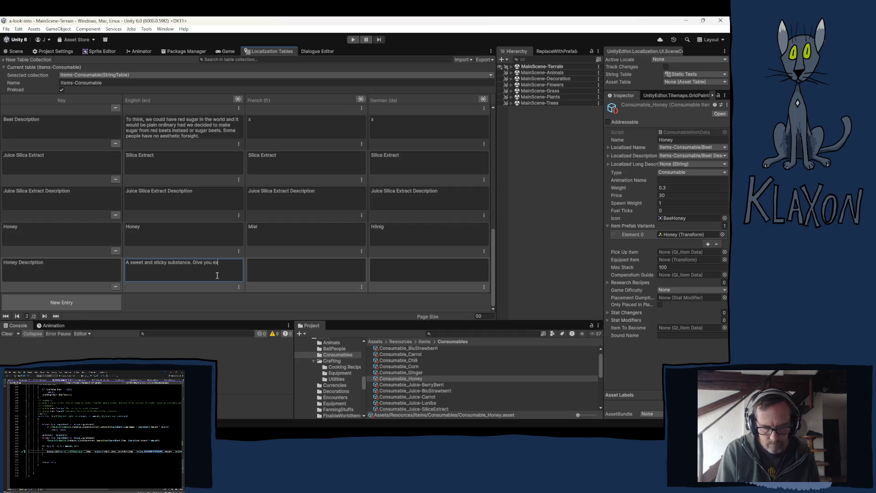
text(tra comfort)
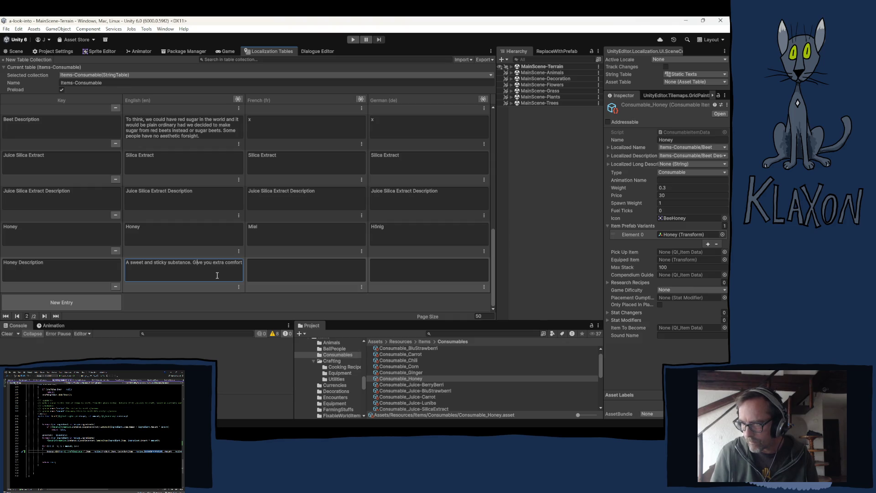
text(s)
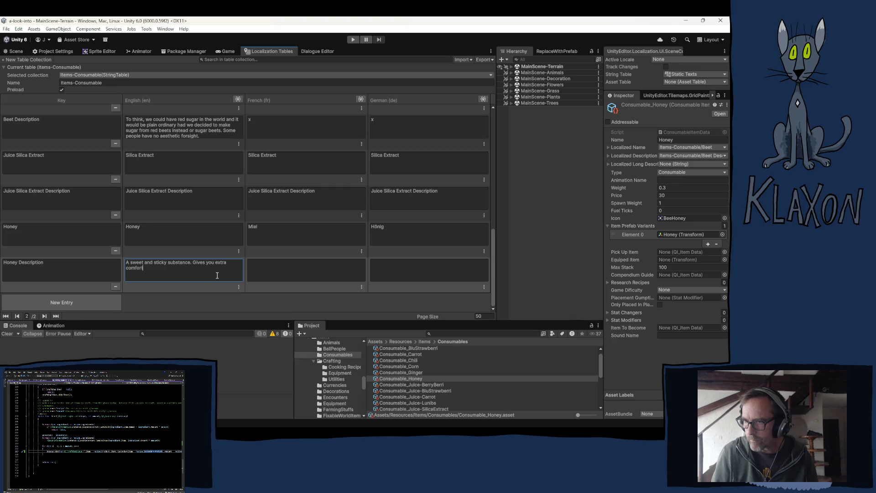
text(when)
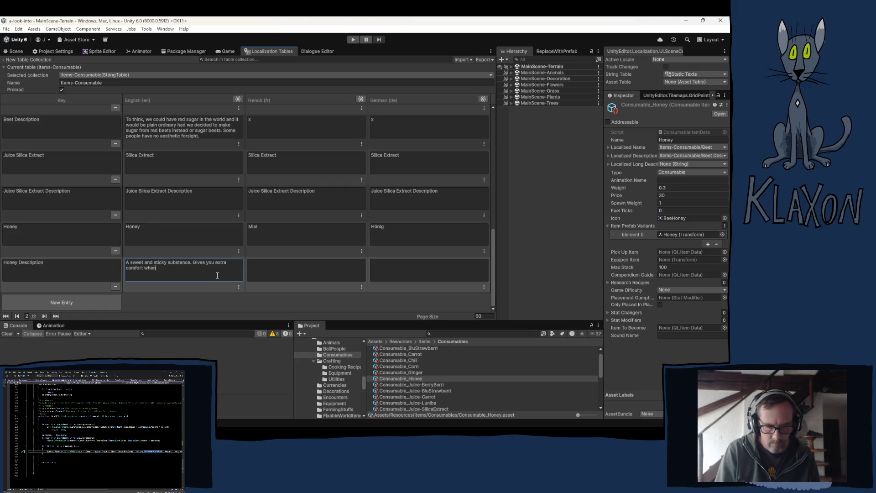
text('s need)
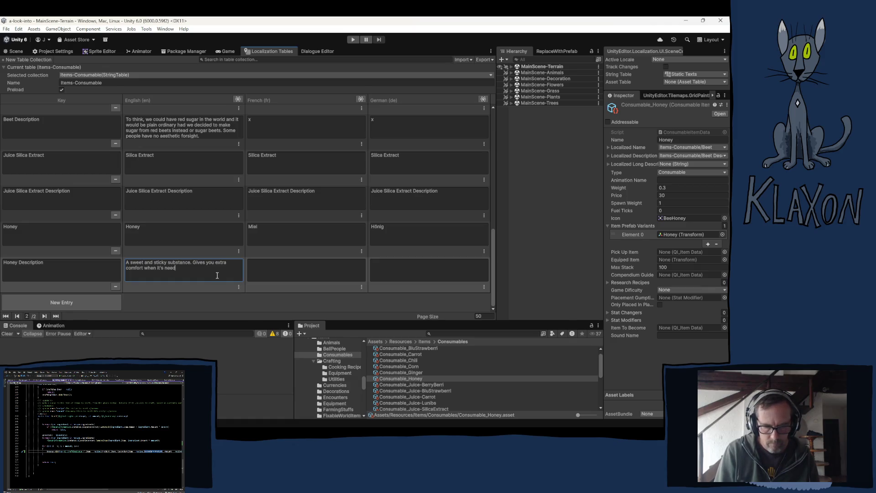
text(d most.)
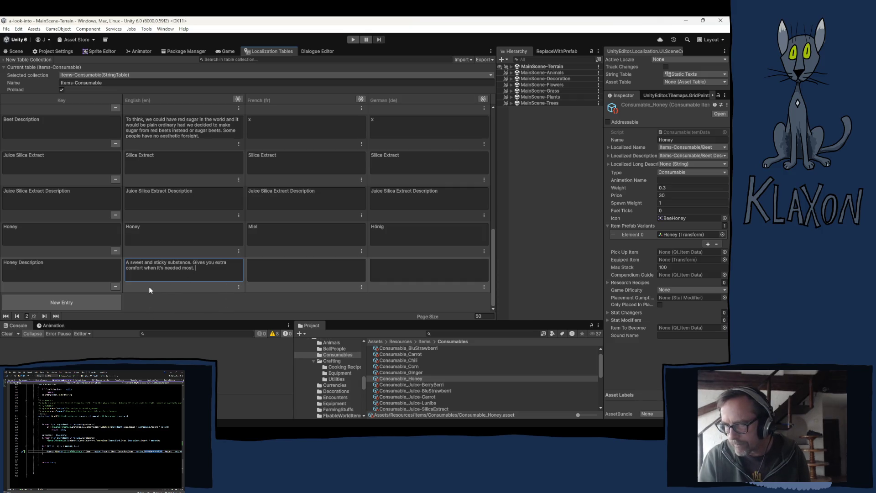
click(213, 288)
- Enter x as the French placeholder and move on to the German cell
click(283, 277)
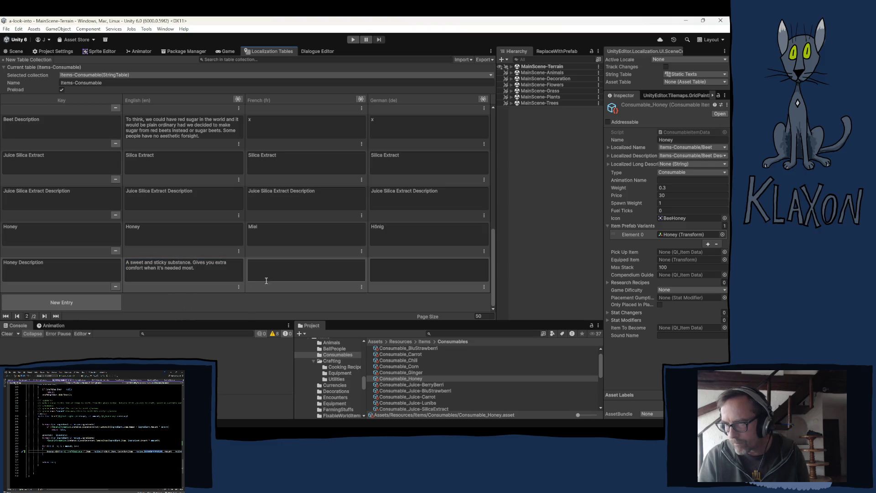
text(x)
key(Tab)
text(x)
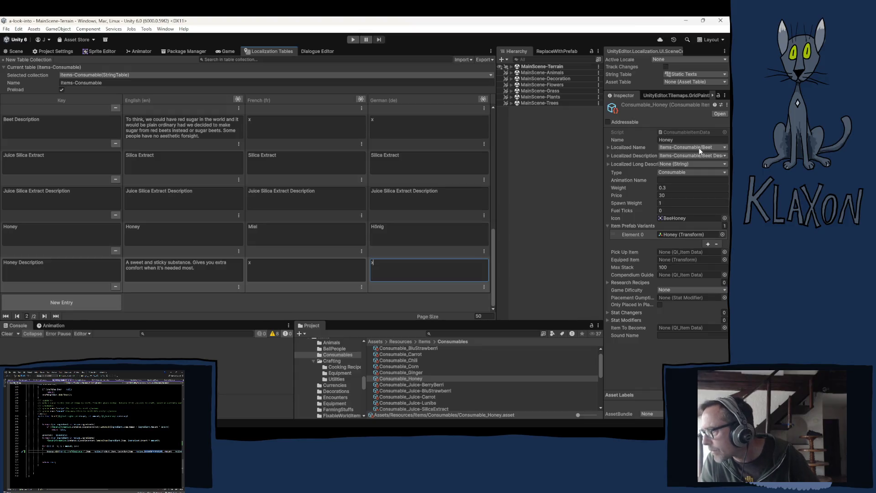
- Set the Honey item's Localized Name to Honey and Localized Description to Honey Description
click(699, 147)
text(honey)
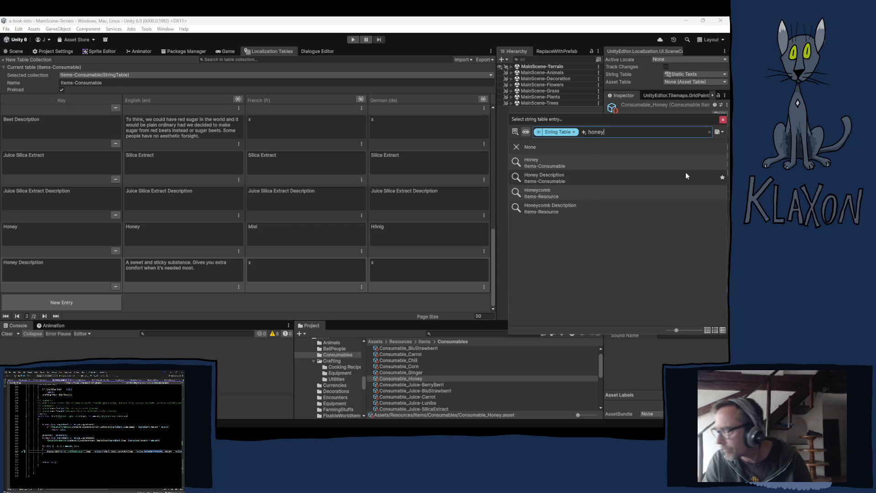
click(535, 164)
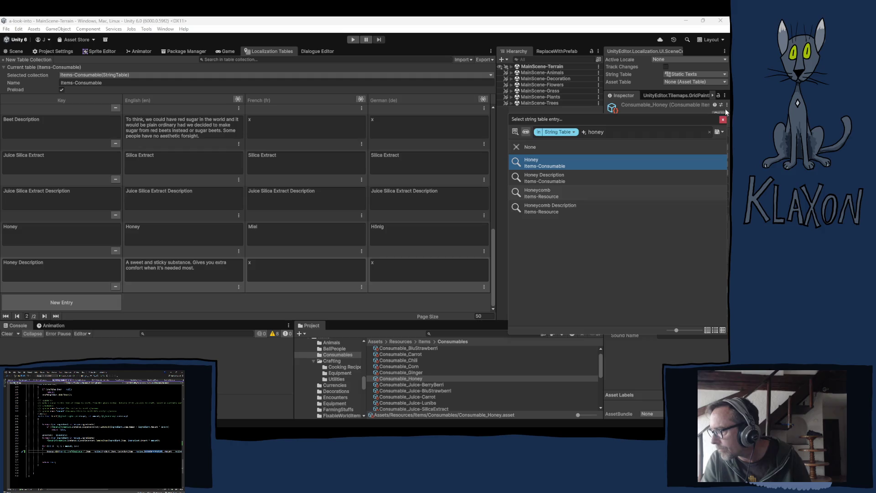
click(723, 120)
click(691, 155)
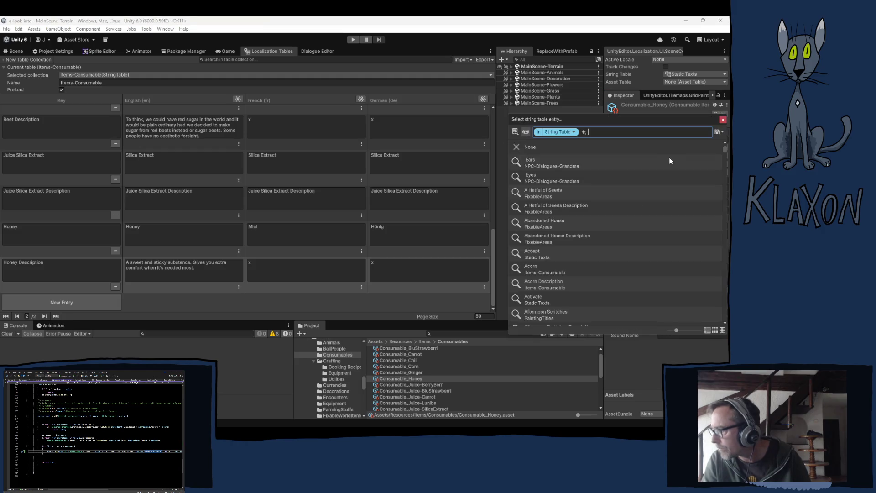
text(honey)
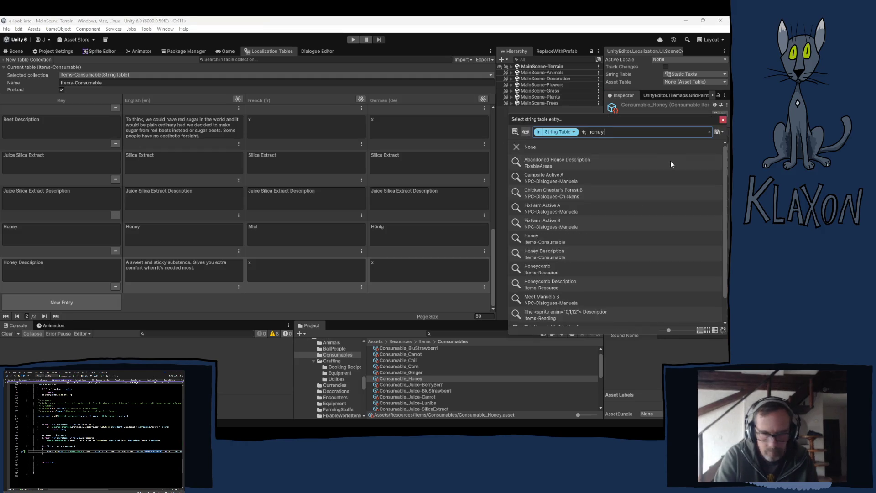
click(555, 176)
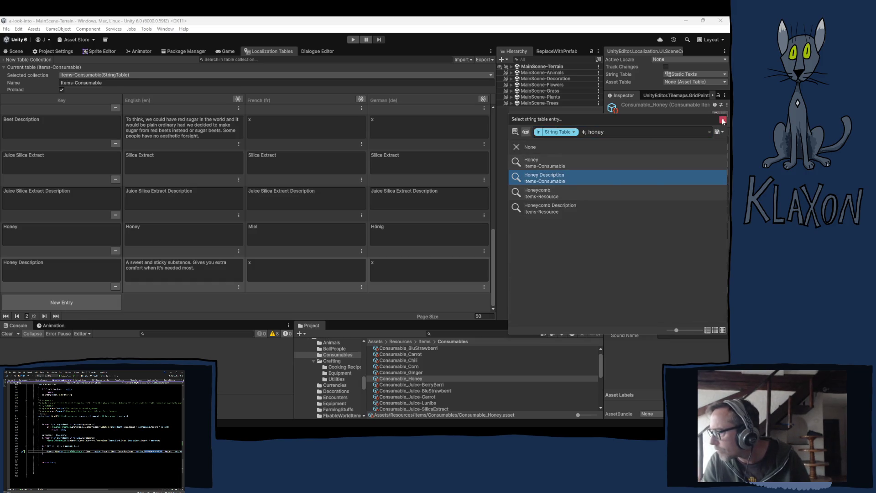
click(722, 119)
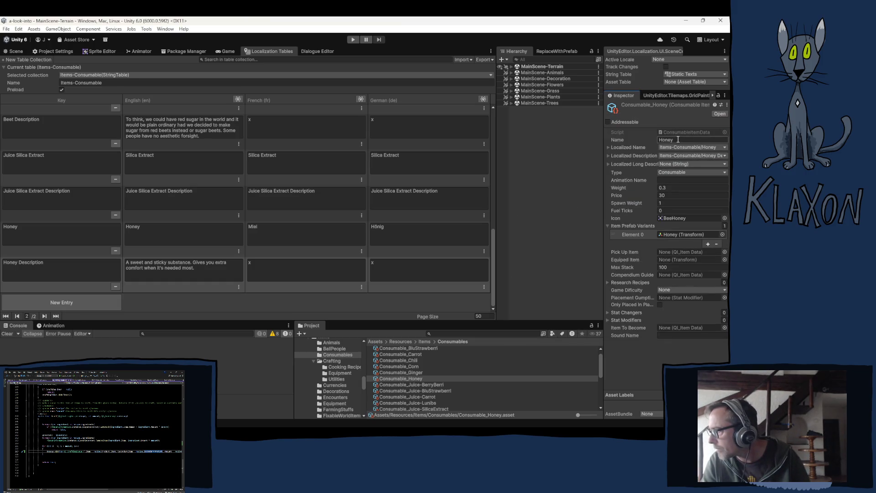
- Open the Honey prefab and set its Localized Interact Verb to the Honey entry
click(678, 233)
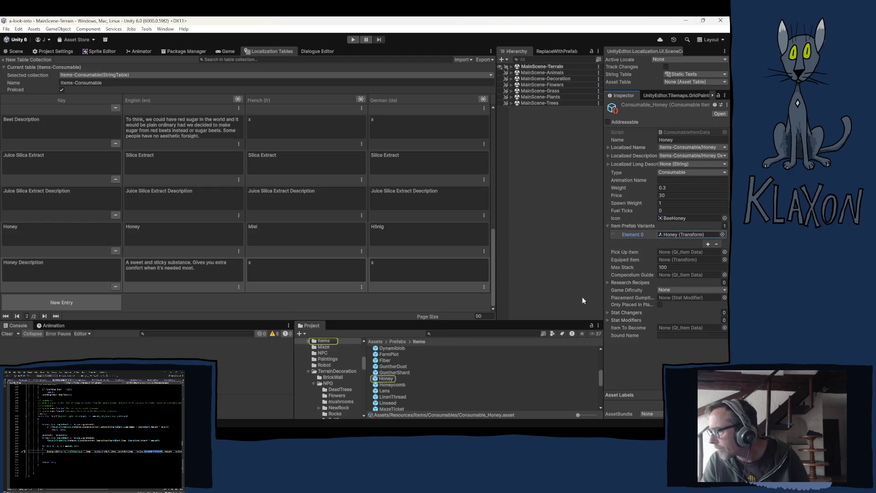
click(386, 378)
scroll(653, 312, down, 5)
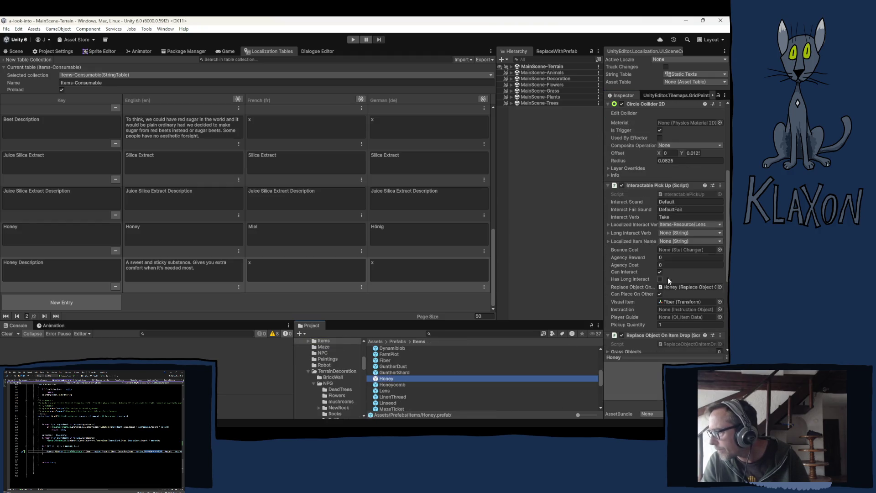
click(689, 226)
text(honey)
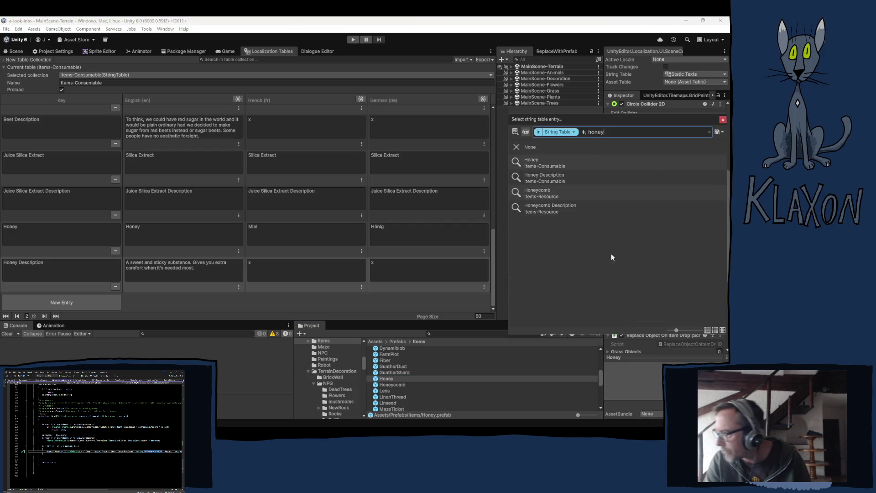
key(Down)
key(Return)
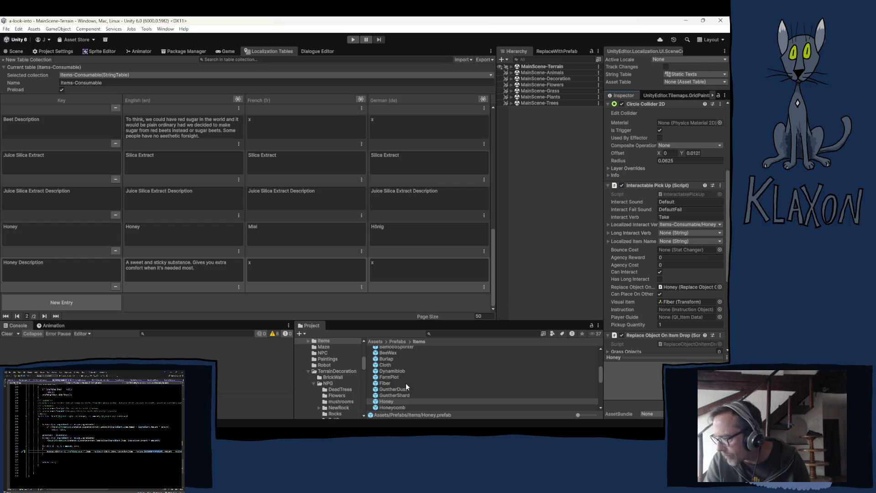
scroll(401, 362, up, 2)
click(420, 354)
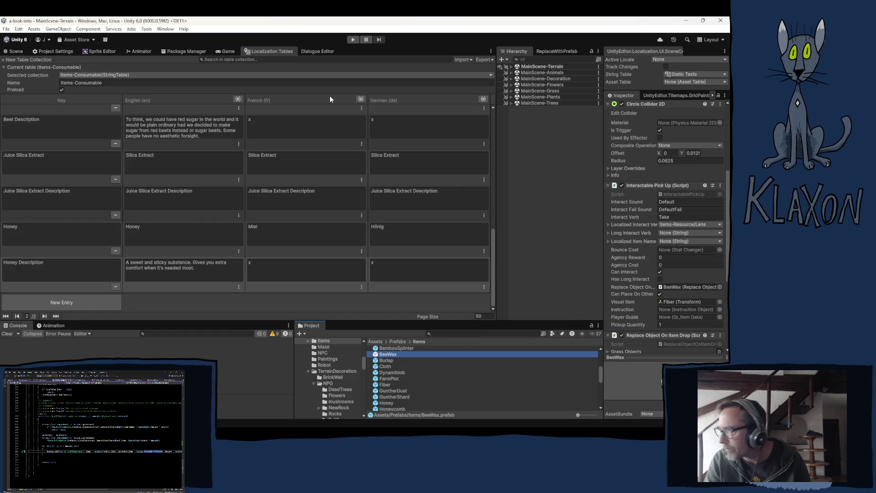
- Switch the selected string table collection to Items-Resource
click(101, 75)
mouse_move(96, 83)
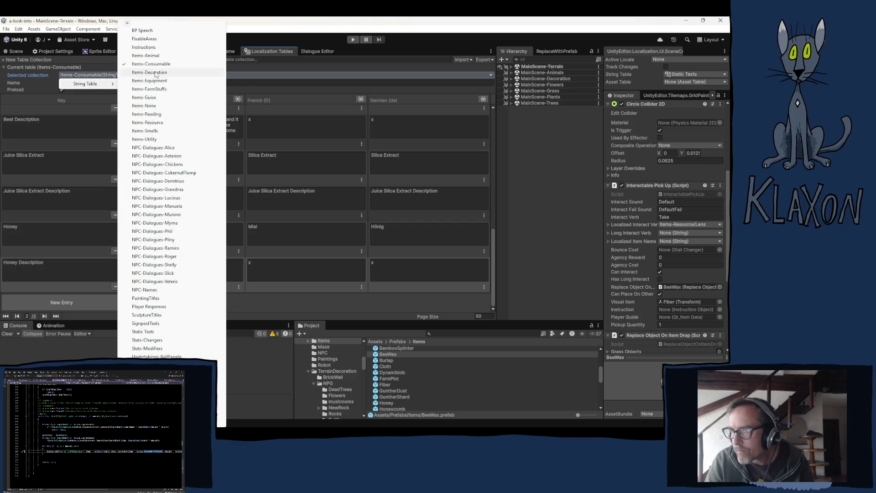
click(155, 123)
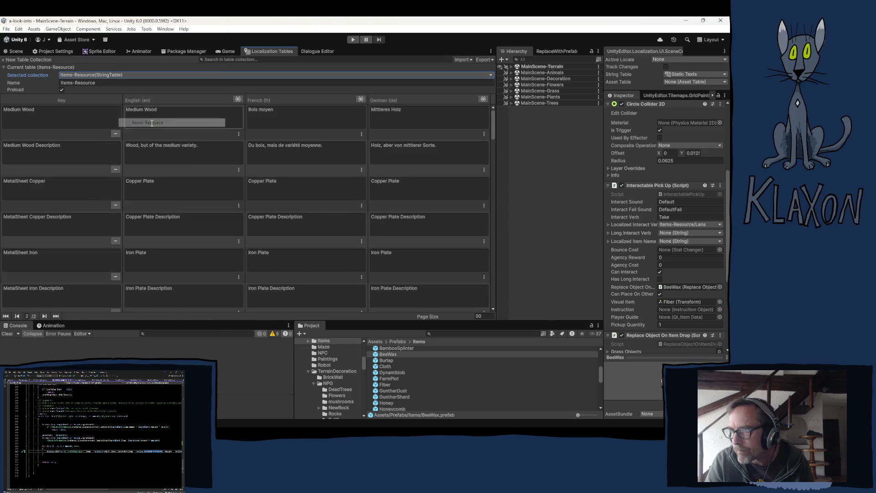
scroll(50, 274, down, 15)
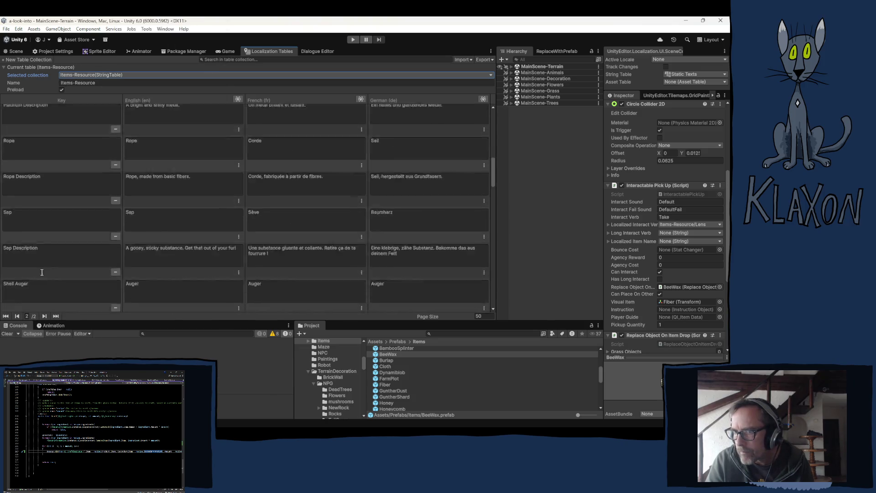
scroll(51, 273, down, 10)
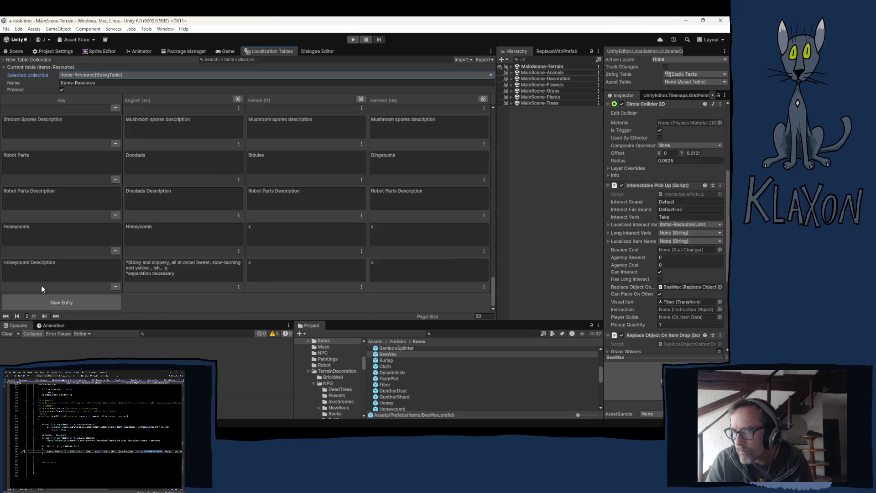
- Add a BeeWax entry with English text 'Bees Wax'
click(51, 302)
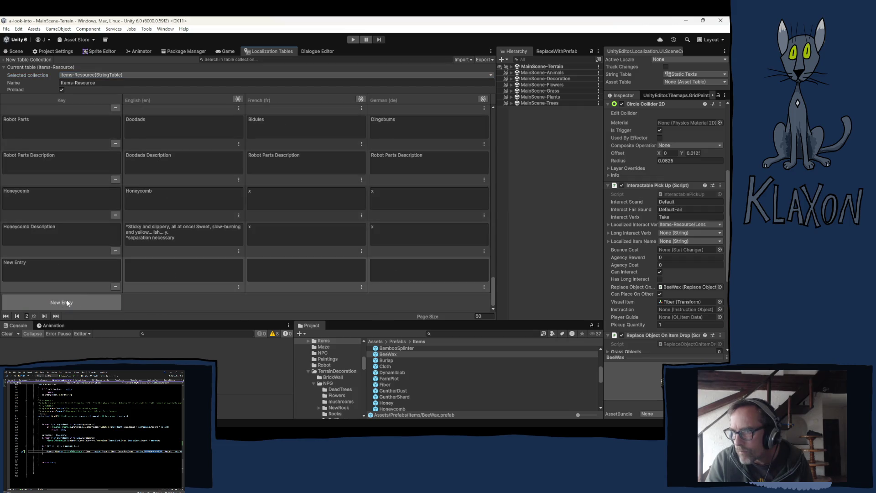
click(41, 268)
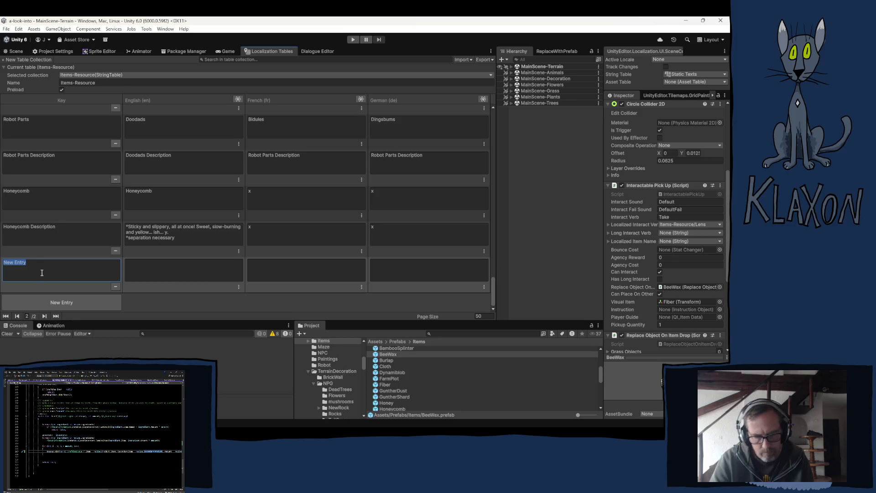
text(BeeWax)
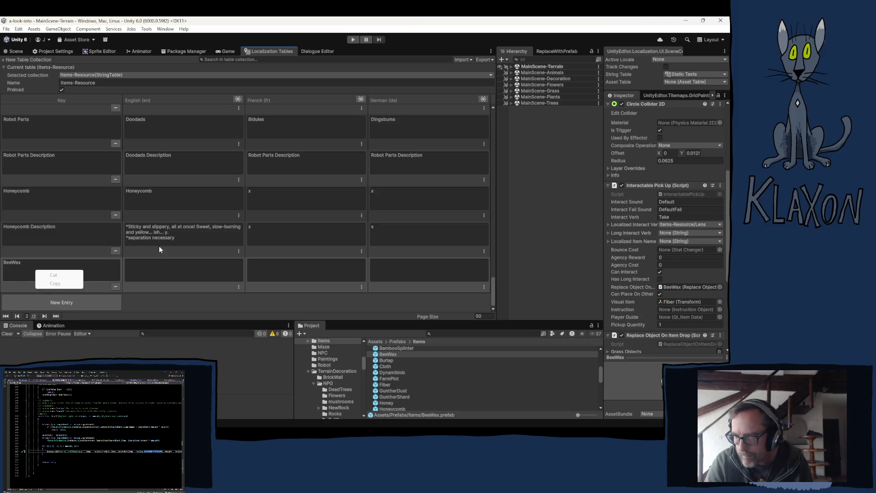
click(152, 273)
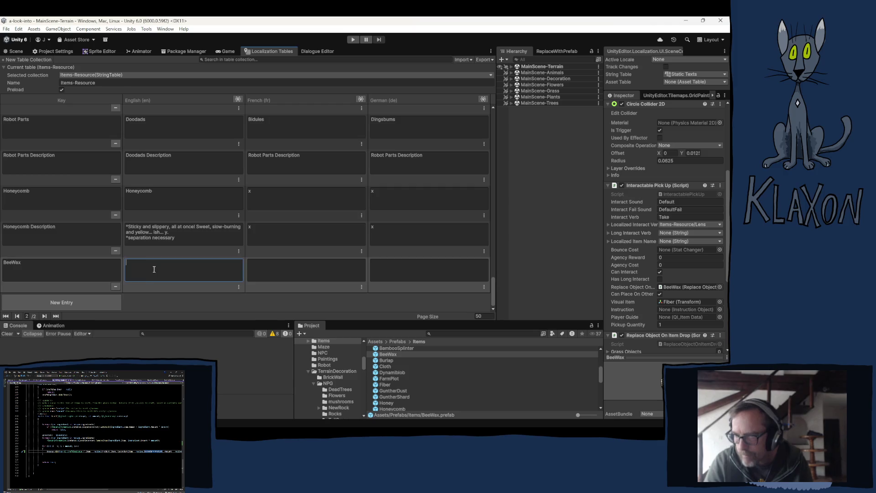
text(Bee)
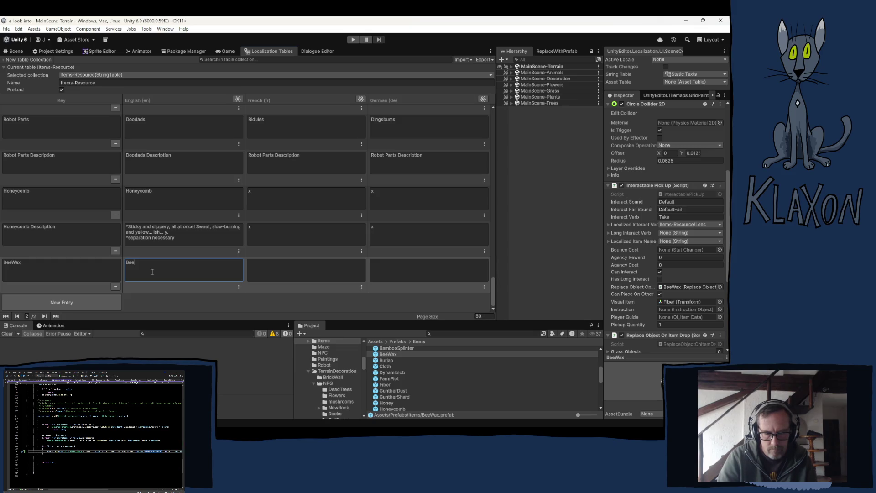
text(s Wax)
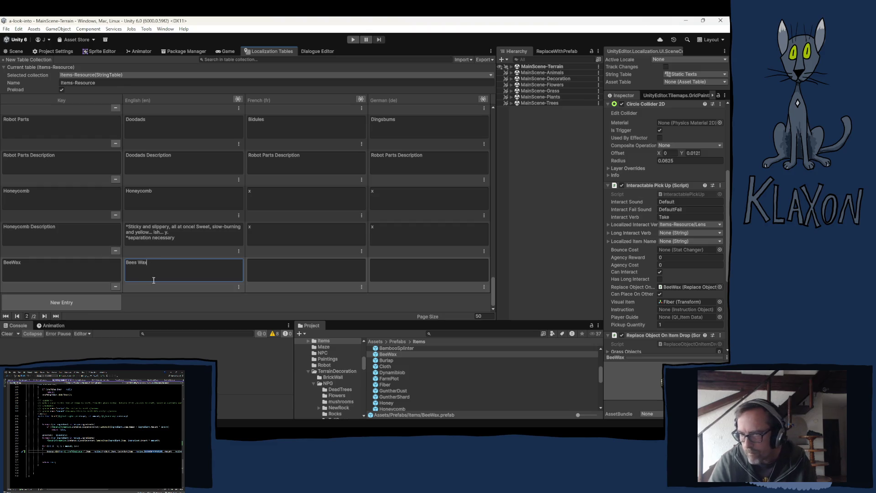
- Add a BeeWax Description entry with English text 'nunya'
click(63, 303)
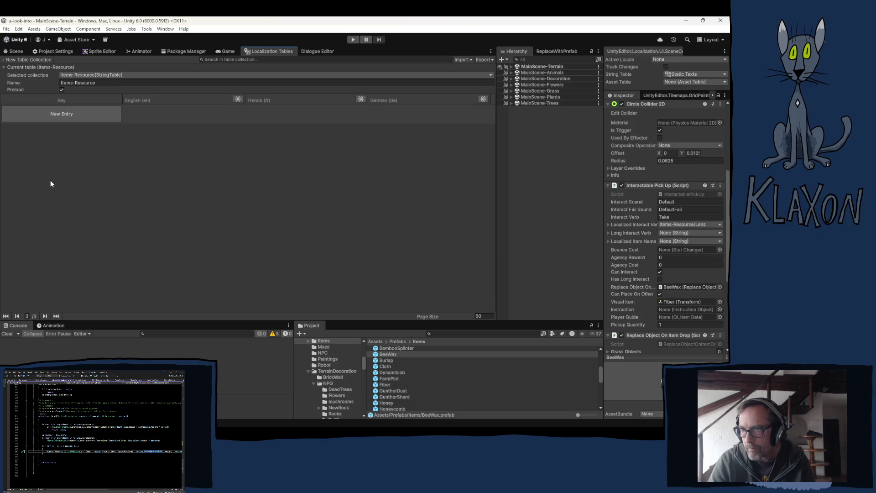
click(63, 109)
click(54, 113)
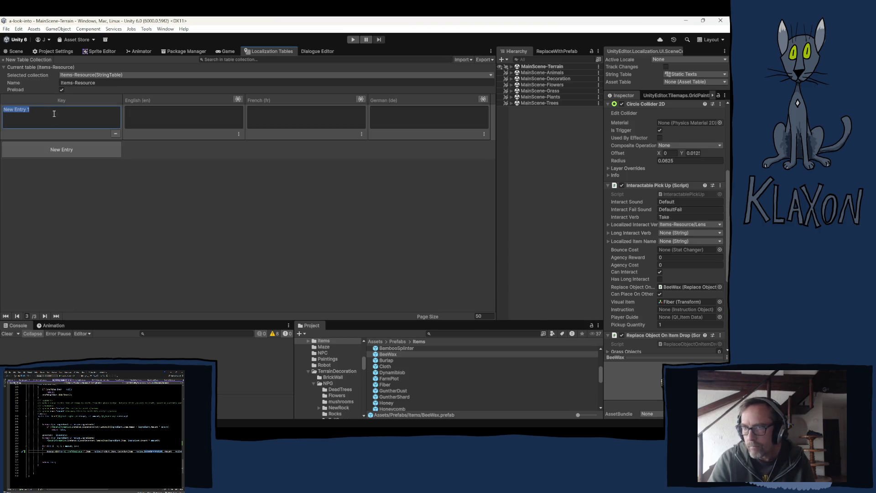
text(Bee)
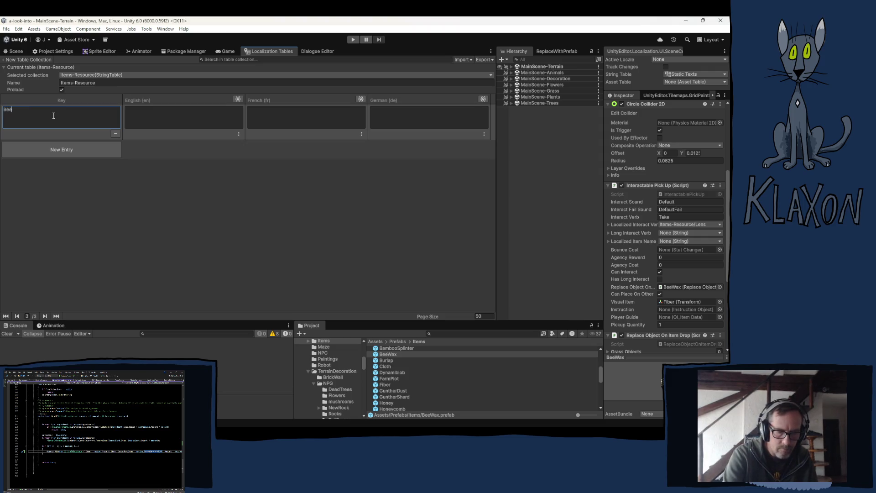
text(Wax Descr)
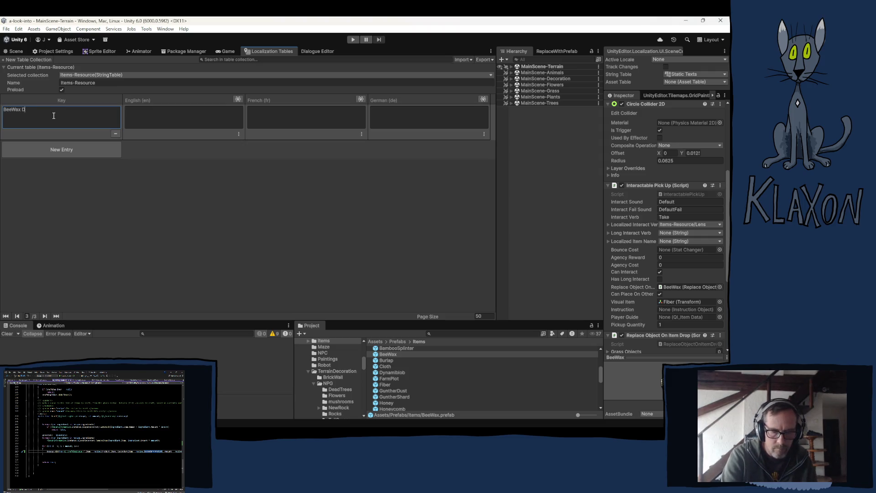
text(iption)
click(173, 114)
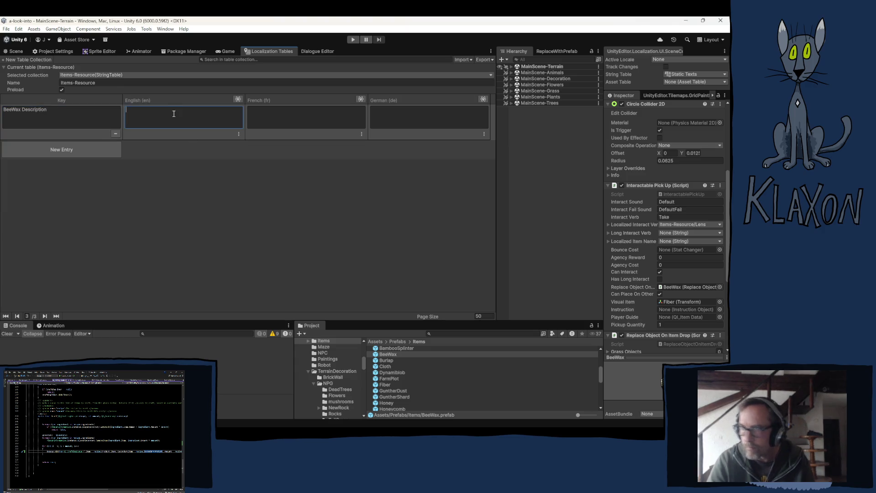
text(o)
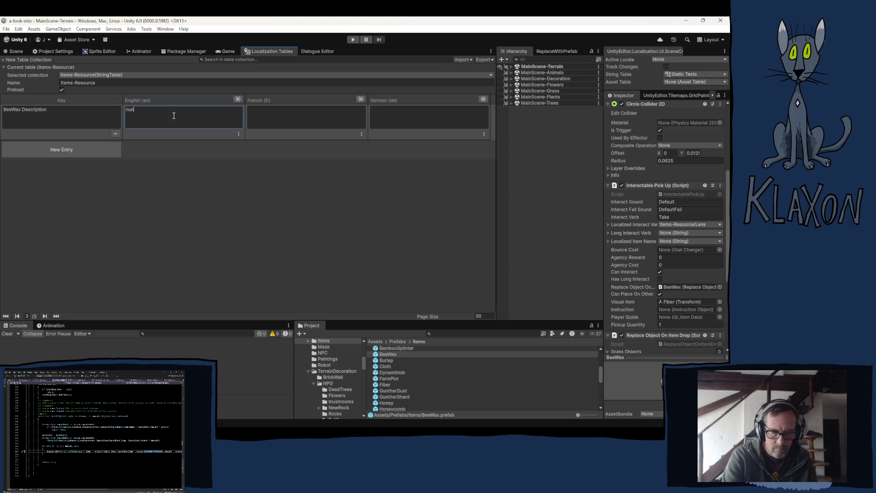
text(ya)
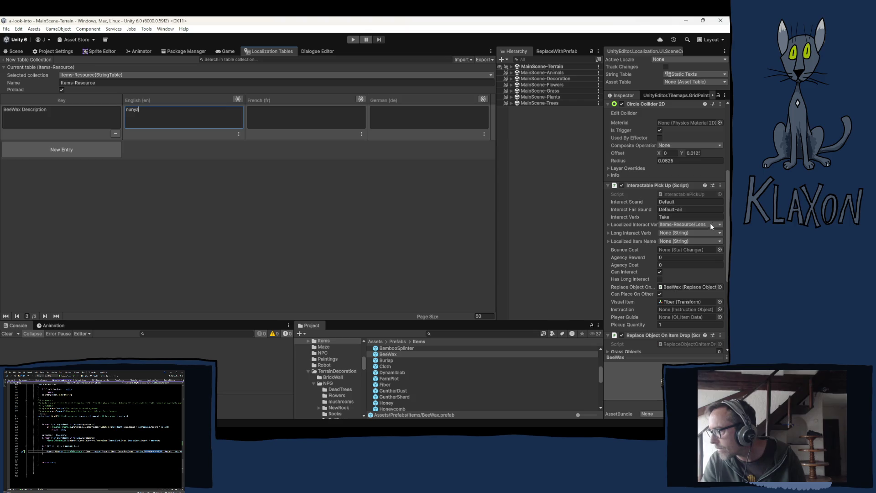
- Set the BeeWax prefab's Localized Interact Verb to the BeeWax entry
scroll(656, 216, up, 2)
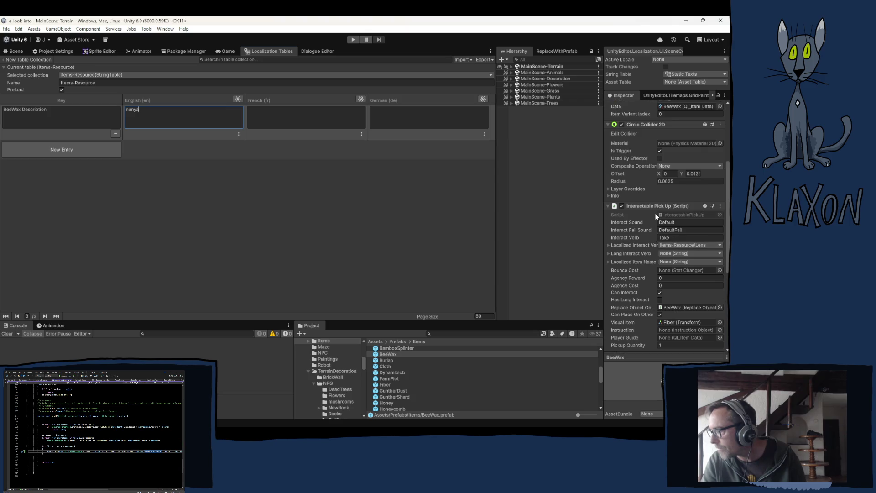
click(701, 245)
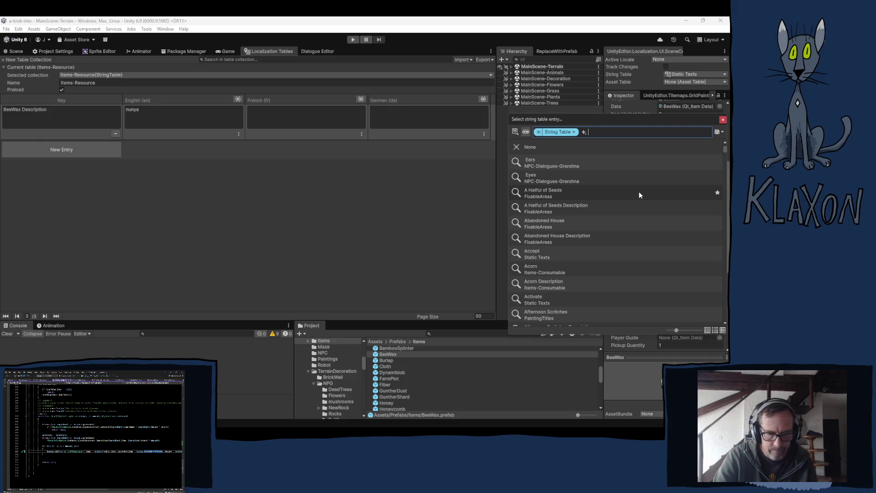
text(beew)
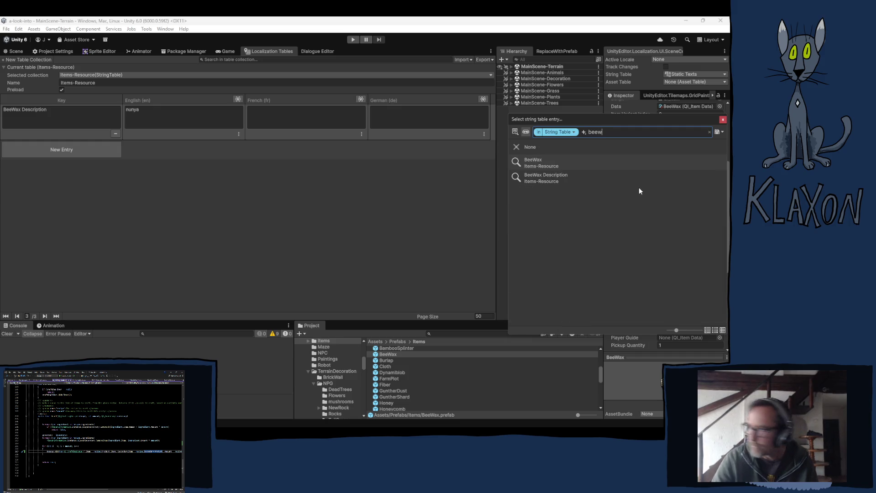
click(552, 163)
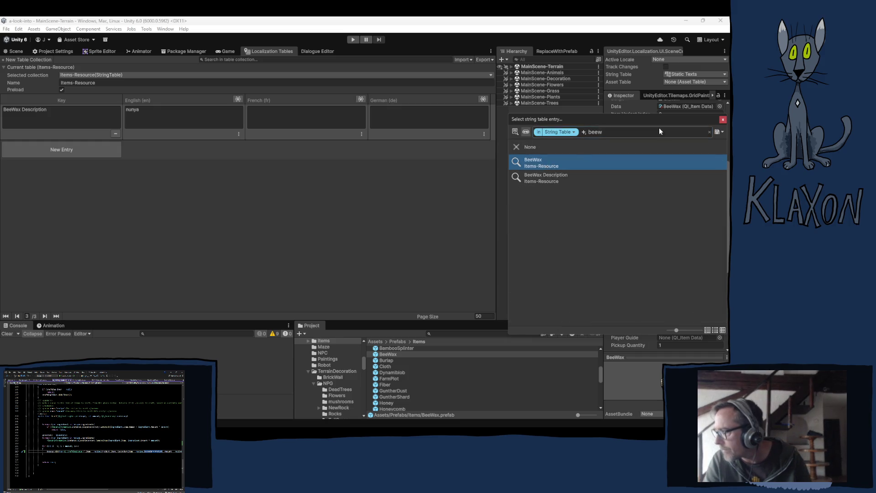
click(723, 120)
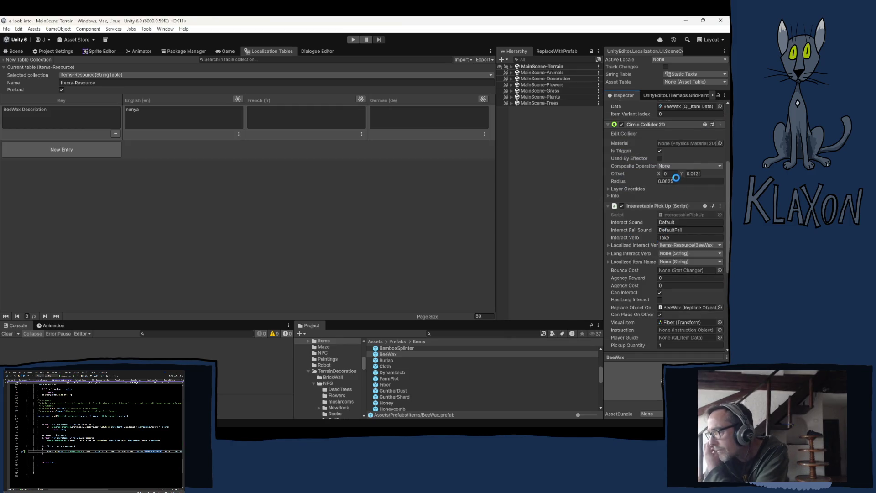
- In the BeeWax item data, set Localized Name to BeeWax and Localized Description to BeeWax Description
scroll(675, 177, up, 4)
click(674, 209)
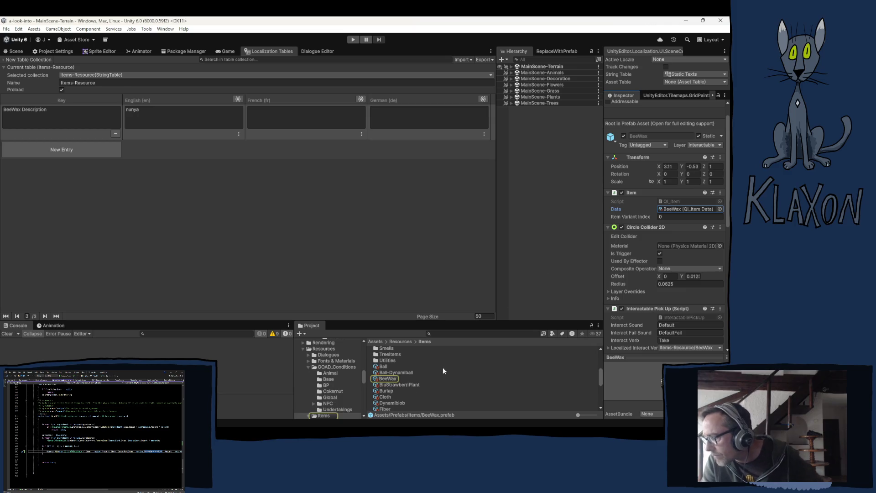
click(388, 378)
click(693, 147)
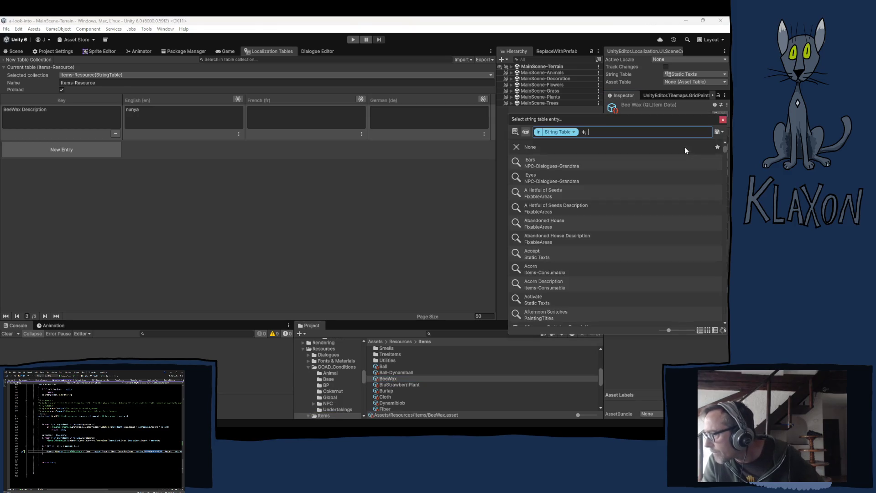
text(beewax)
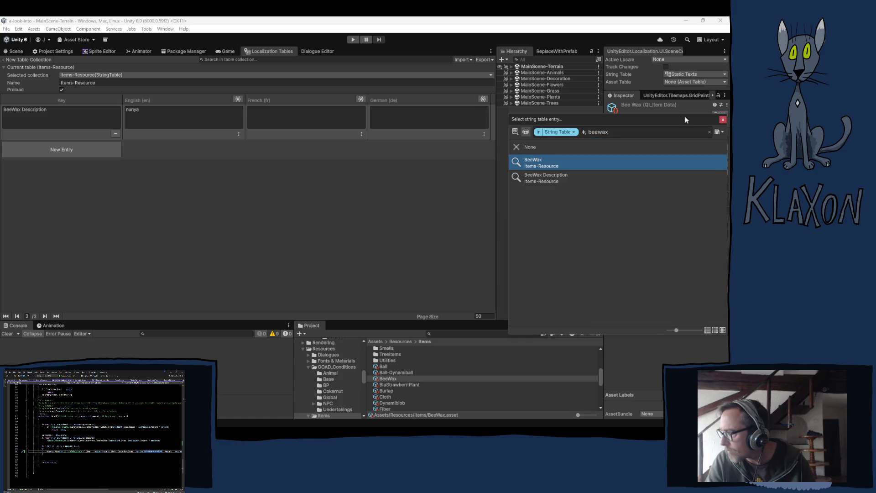
click(723, 119)
click(676, 163)
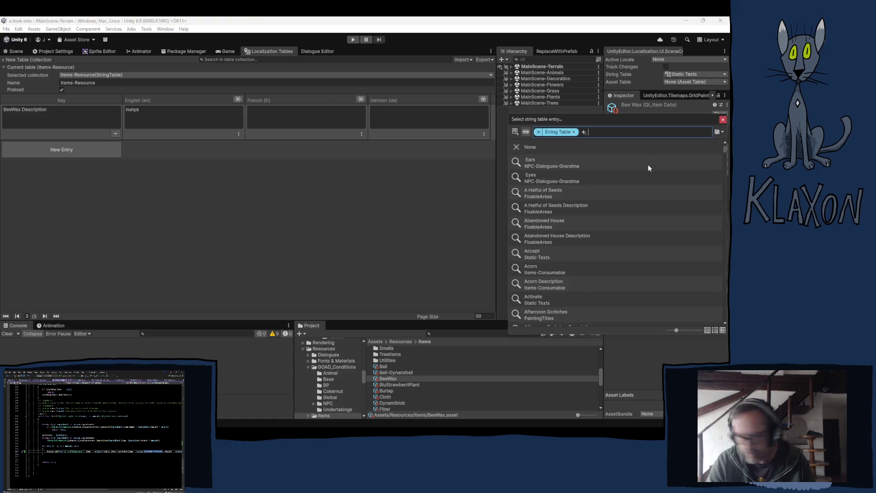
text(beewax)
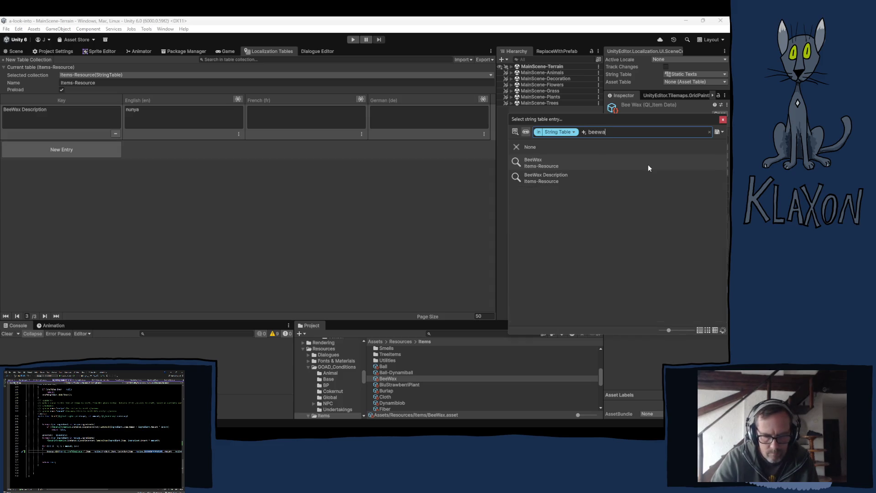
click(544, 178)
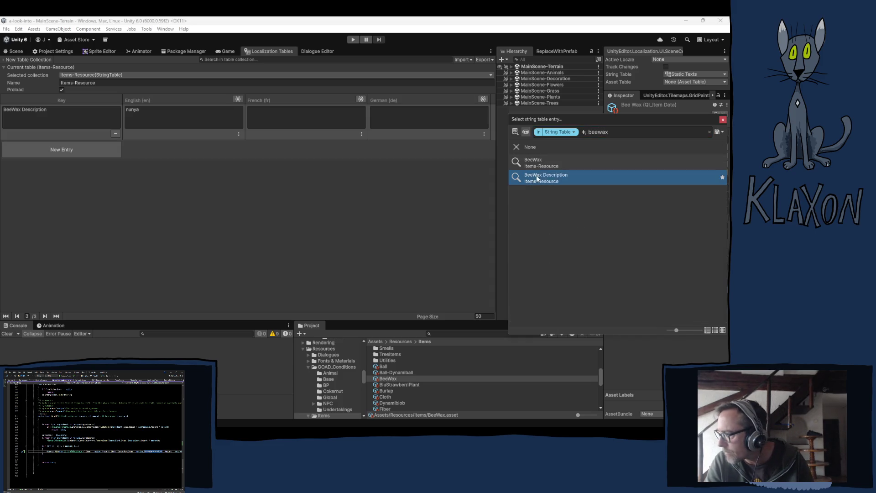
click(723, 119)
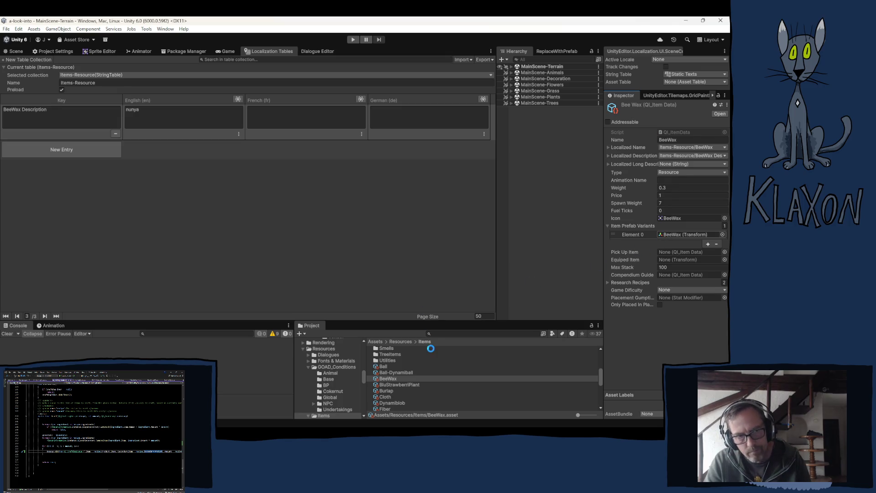
click(545, 171)
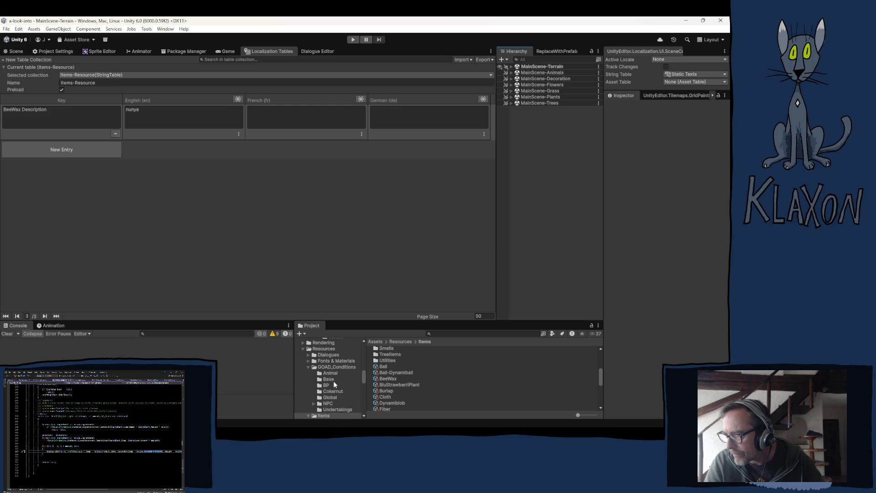
- Move the HoneycombSeparation recipe from Cooking Recipes into the Crafting folder
click(308, 366)
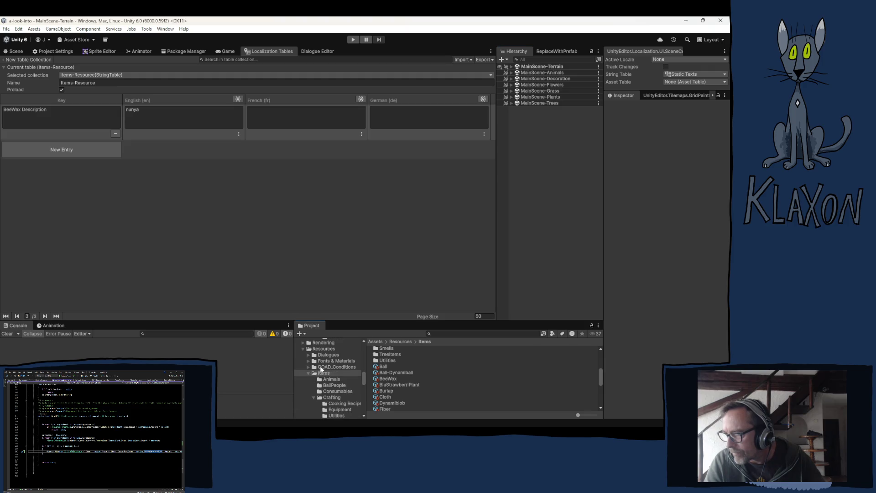
click(341, 403)
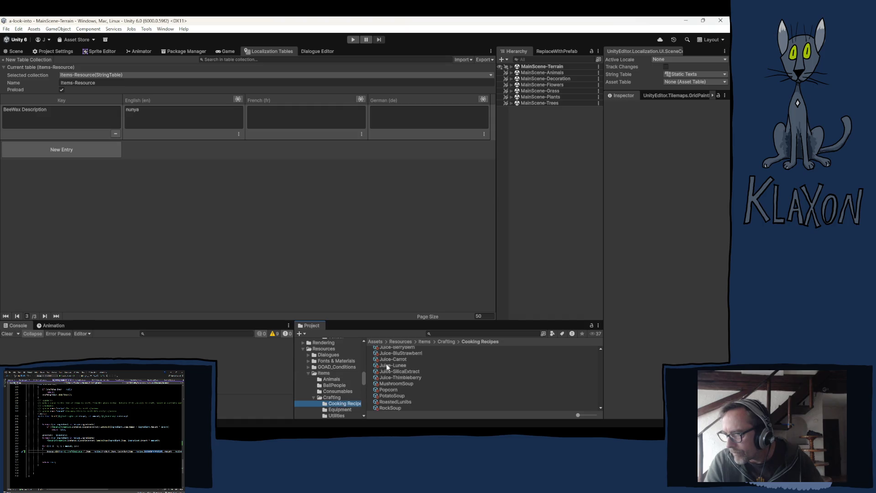
click(398, 348)
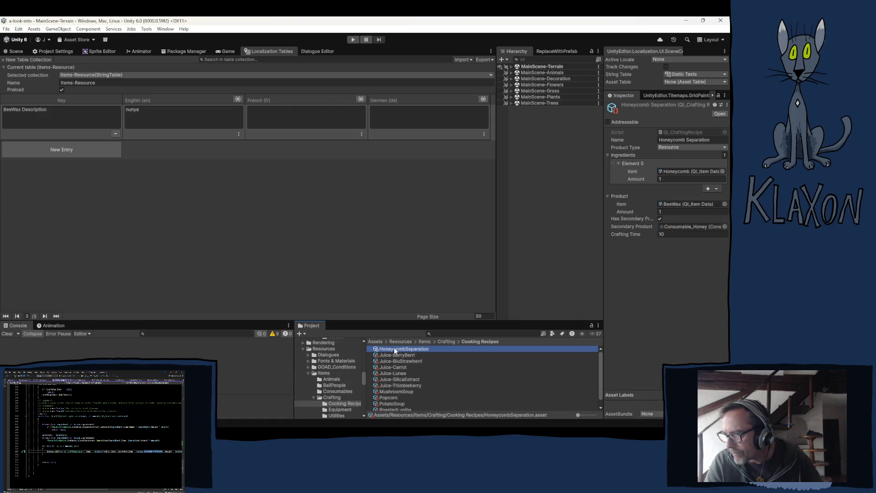
click(338, 397)
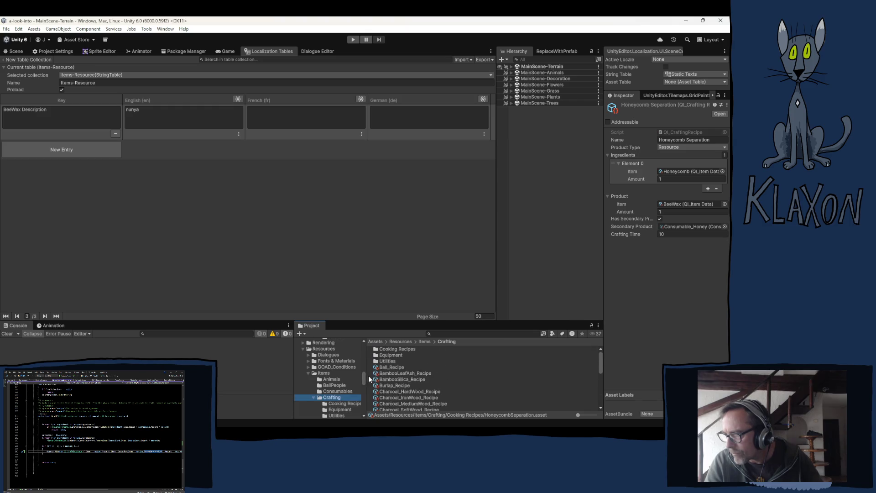
click(347, 405)
click(391, 349)
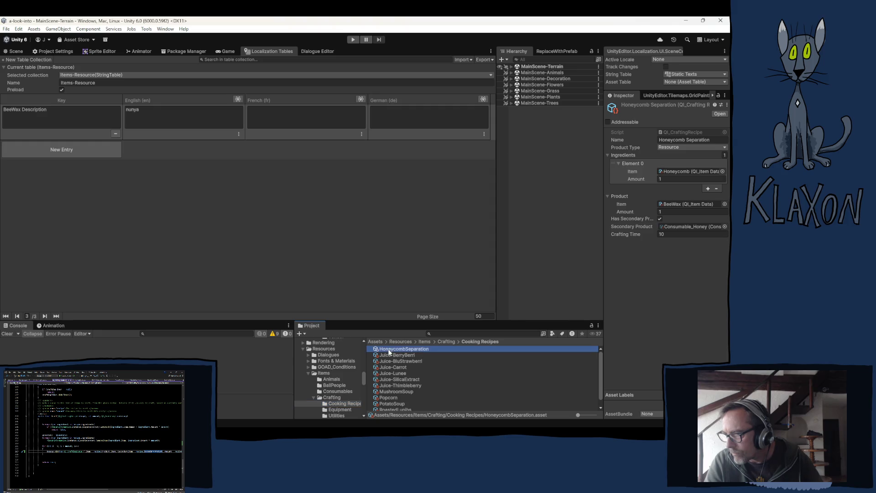
drag(337, 401, 336, 398)
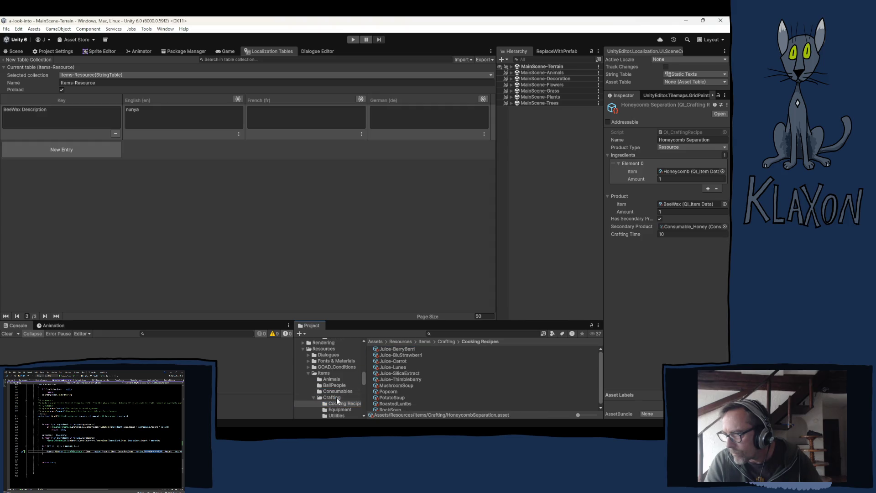
scroll(361, 394, down, 3)
click(332, 352)
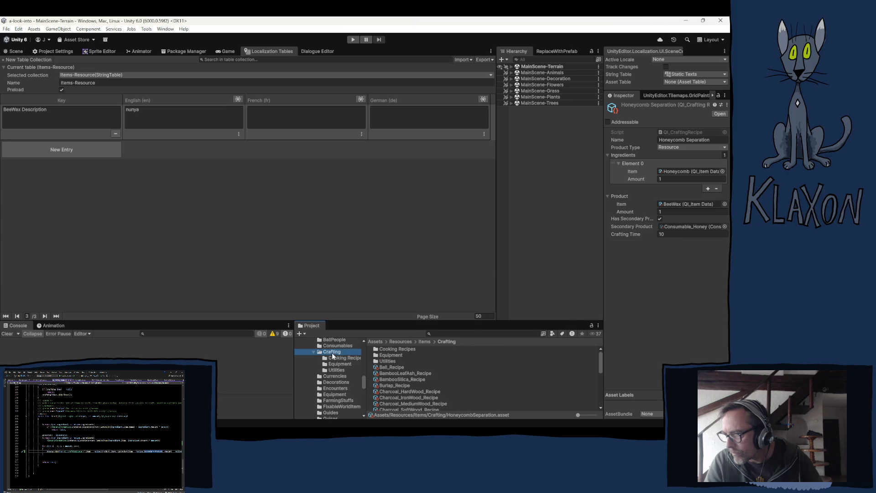
scroll(405, 386, down, 5)
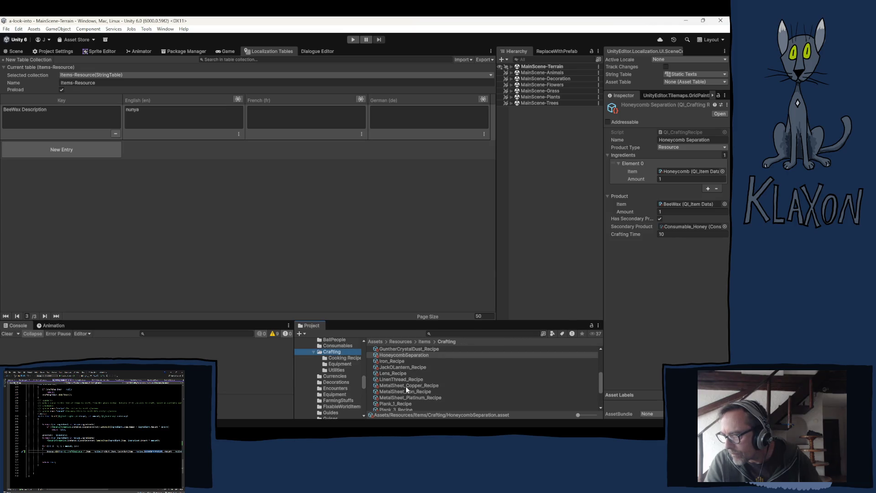
click(404, 355)
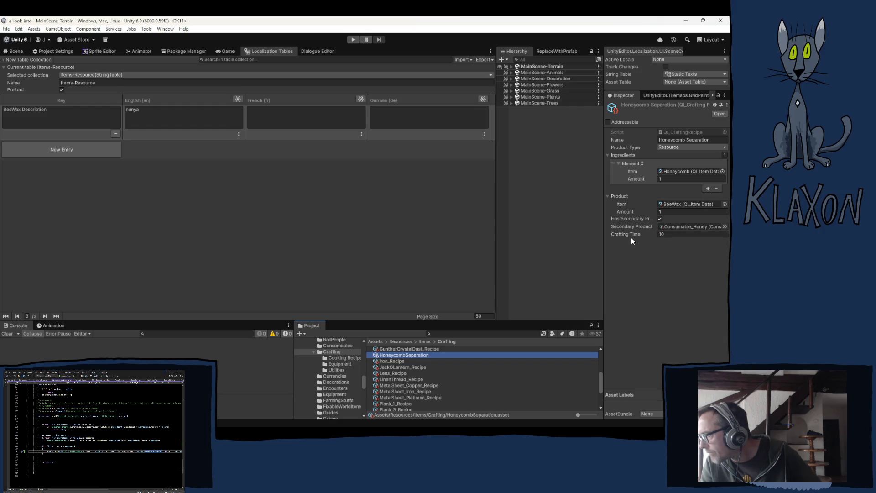
- Raise the recipe's Crafting Time from 10 to 20 and begin renaming the asset
click(668, 234)
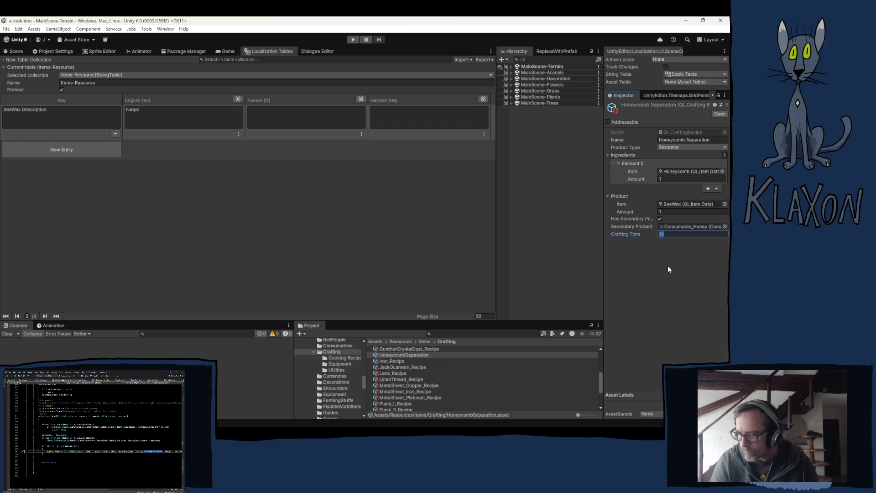
text(20)
click(643, 274)
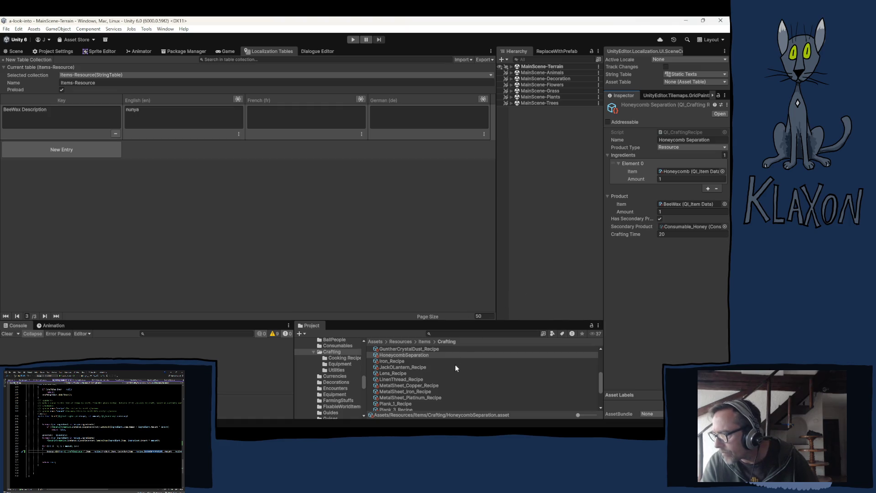
click(431, 355)
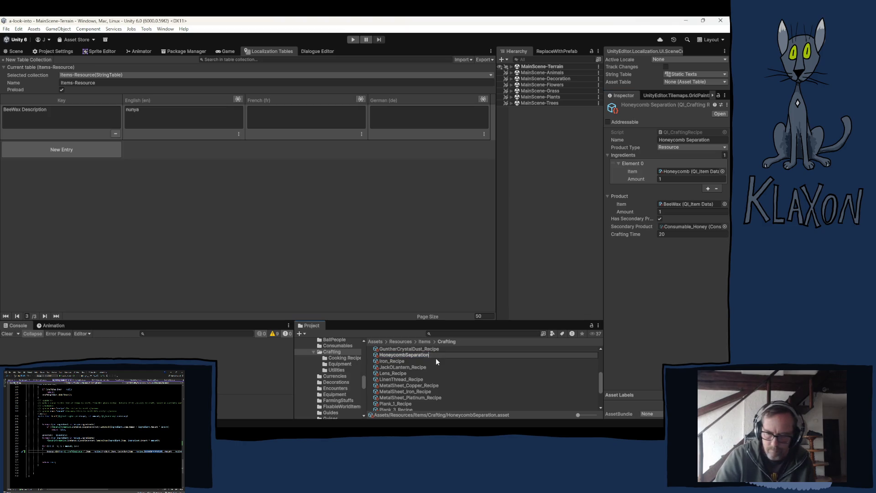
text(_Recipe)
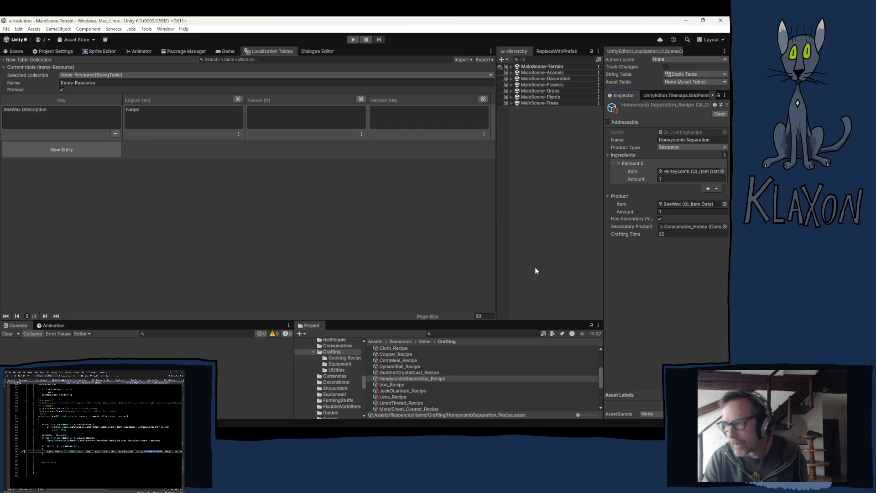
- Edit the French cell of the BeeWax Description entry in Items-Resource
click(303, 117)
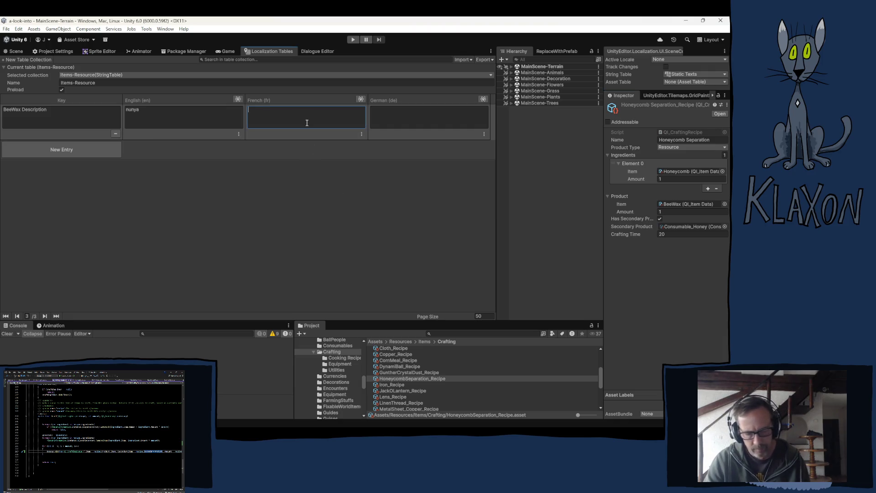
- Enter placeholder 'x' in the French and German cells of BeeWax Description
text(x)
click(400, 116)
text(x)
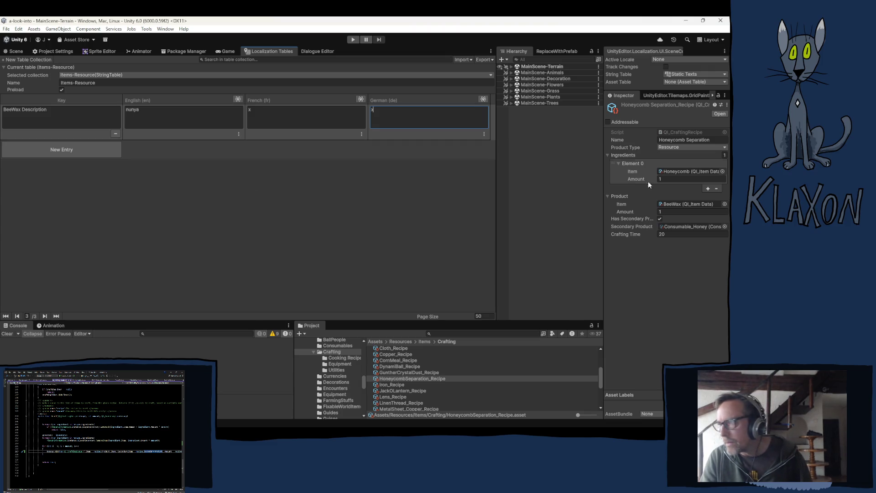
text(x)
click(558, 143)
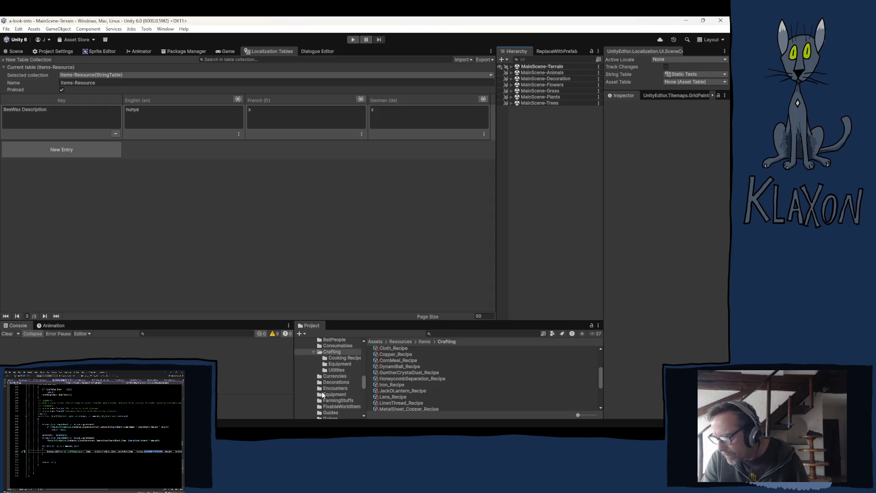
- Find the Spinner item through Spinner_Recipe in Crafting/Utilities and duplicate it as Spinner 1
click(336, 368)
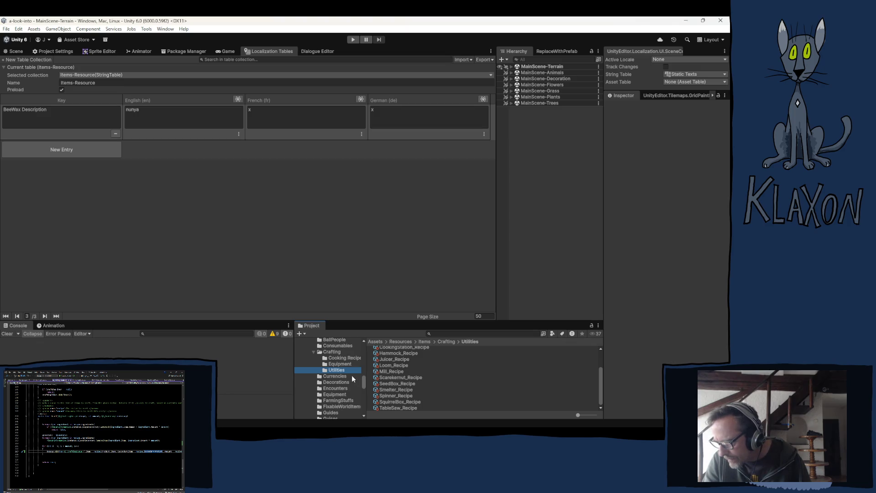
click(388, 395)
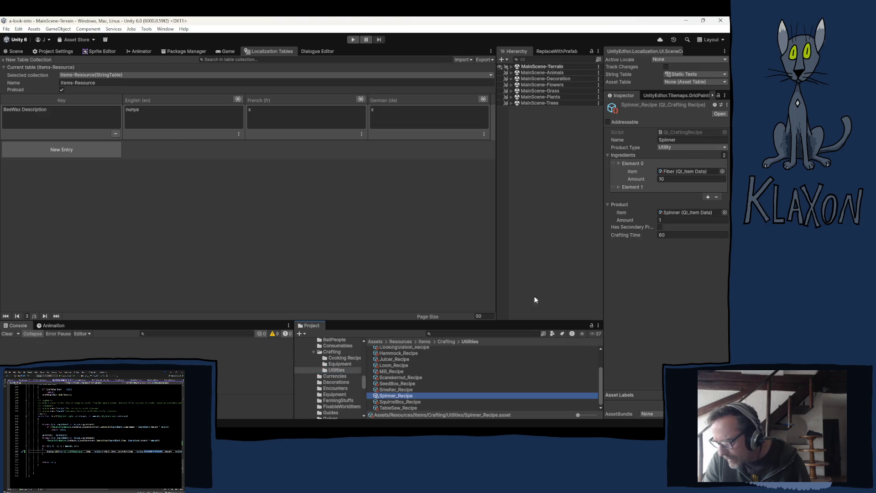
click(667, 212)
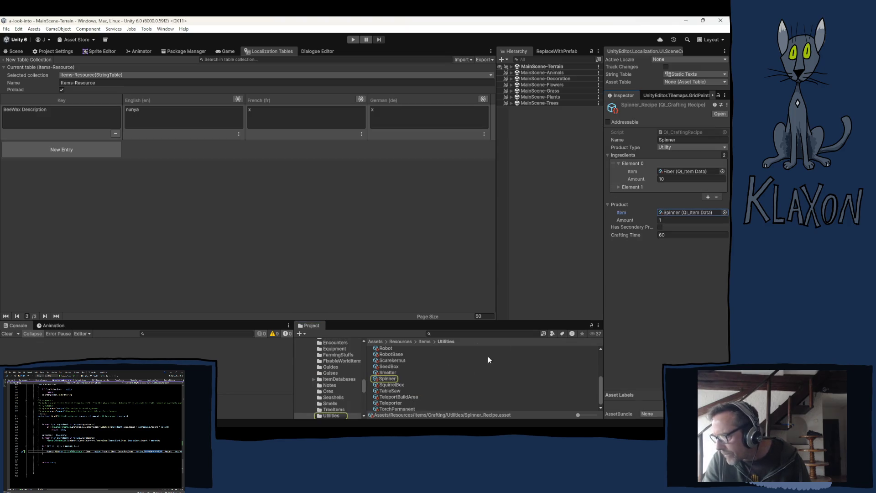
click(386, 379)
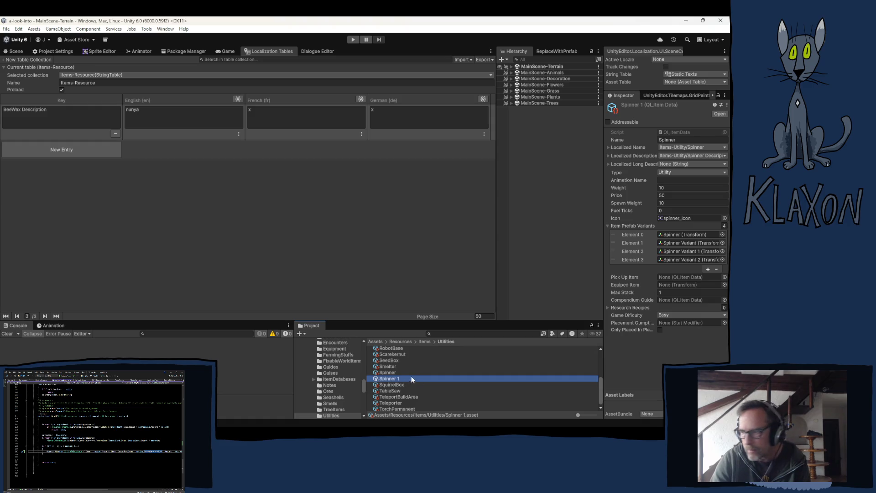
- Rename the Spinner 1 asset to DoubleBoiler and set its display name to 'Double Boiler'
key(F2)
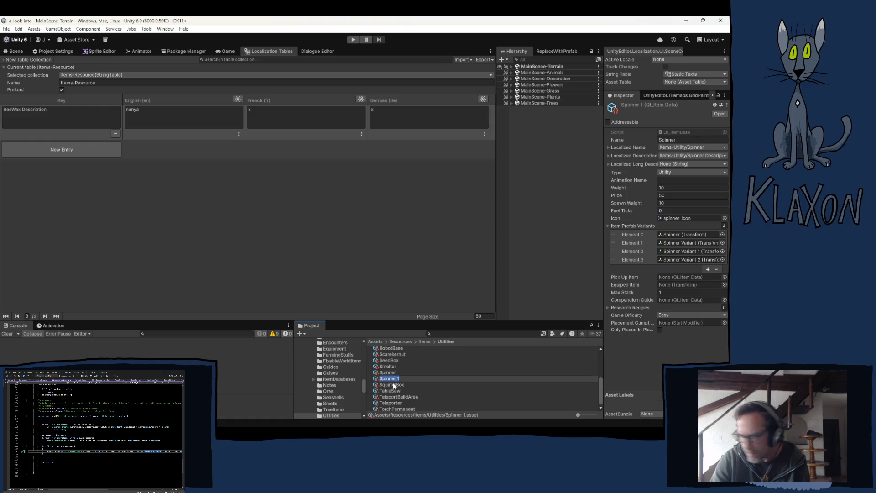
text(DoubleBoiler)
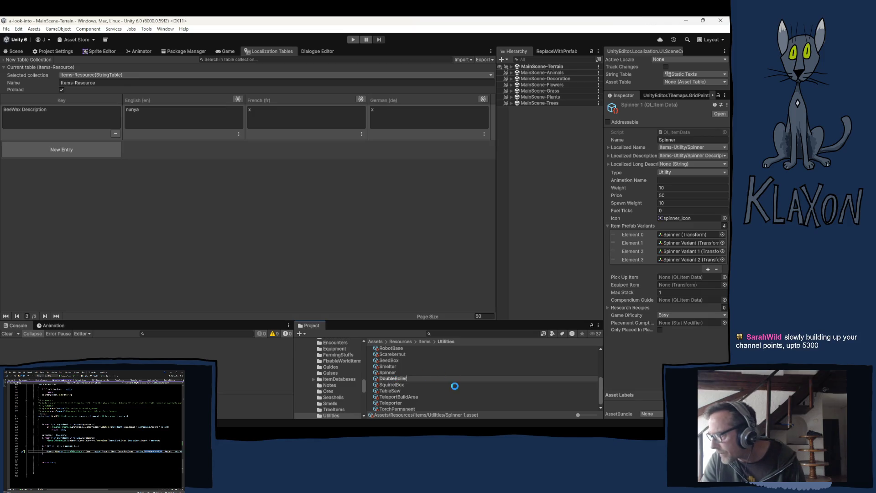
key(Return)
click(679, 140)
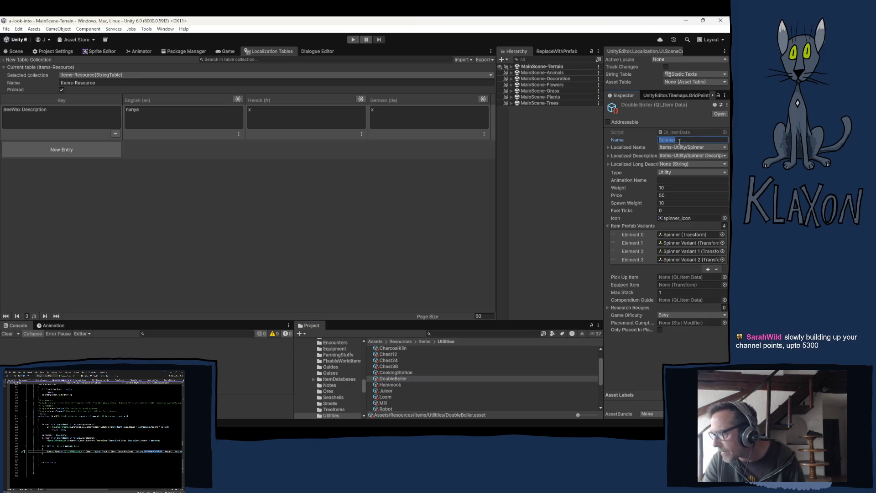
text(Double Boiler)
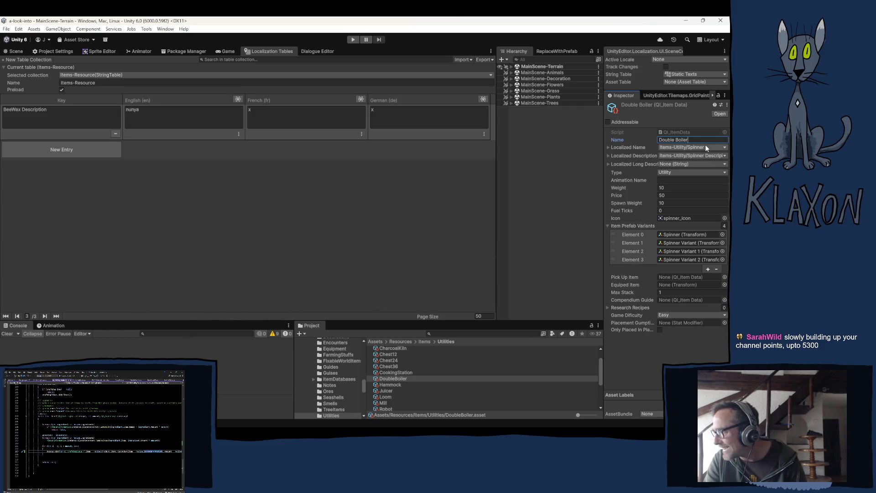
- Open the Sprites/Utilities/DoubleBoiler folder and select the Empty0000 texture
click(685, 217)
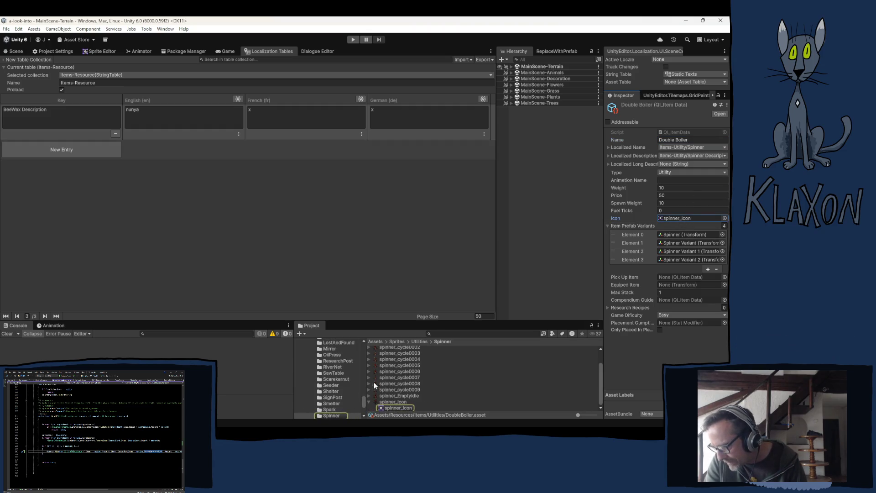
scroll(338, 380, up, 5)
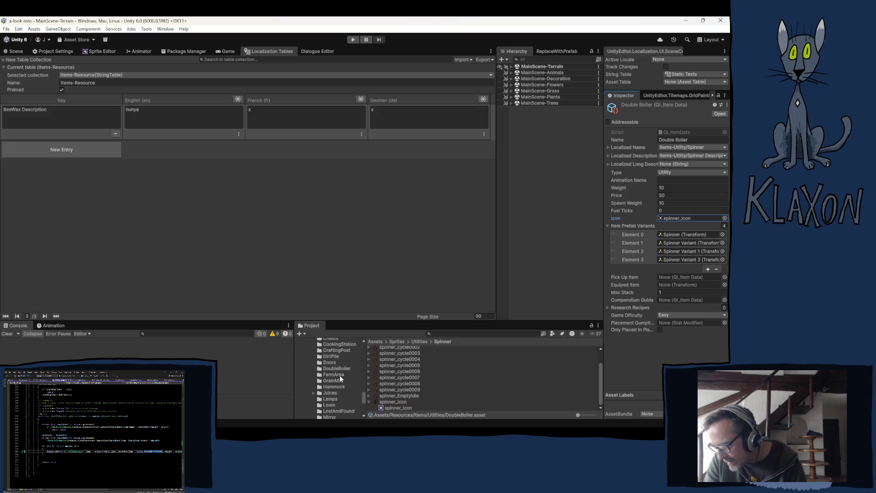
scroll(340, 379, up, 2)
click(337, 391)
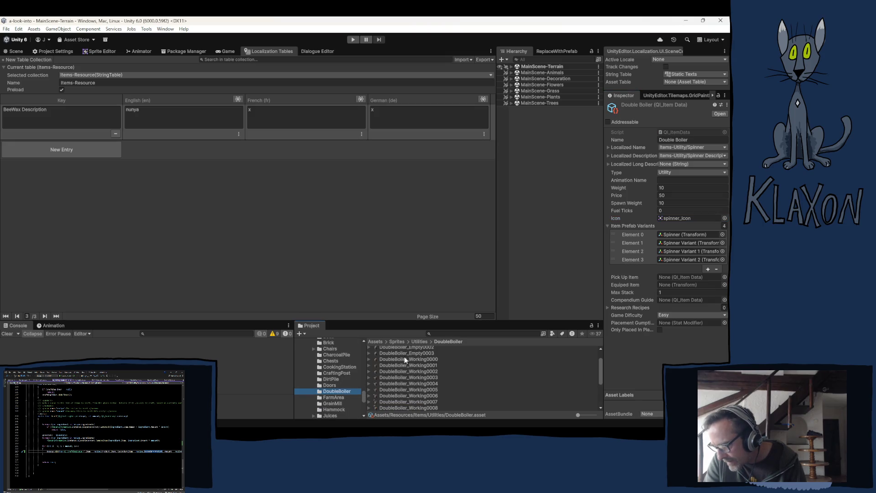
scroll(405, 367, up, 1)
click(394, 356)
scroll(403, 372, down, 5)
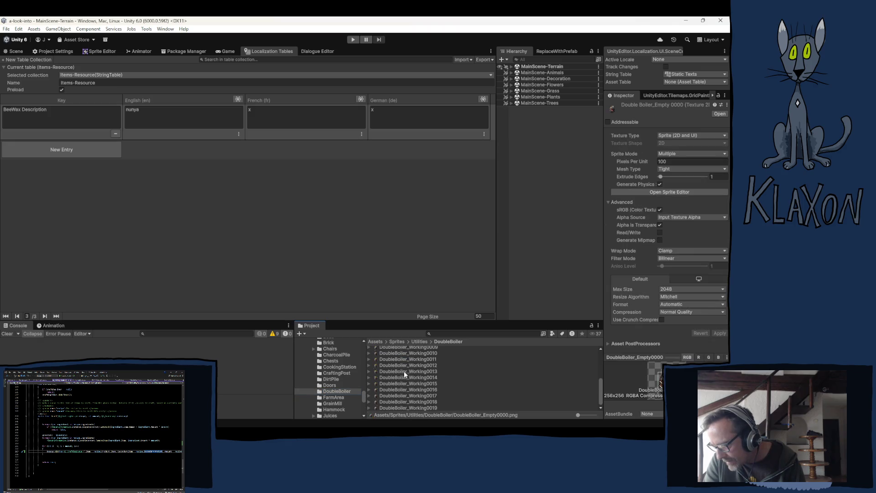
- Import all 24 DoubleBoiler textures as Single sprites, 512 pixels per unit, max size 256, no compression
shift+click(436, 399)
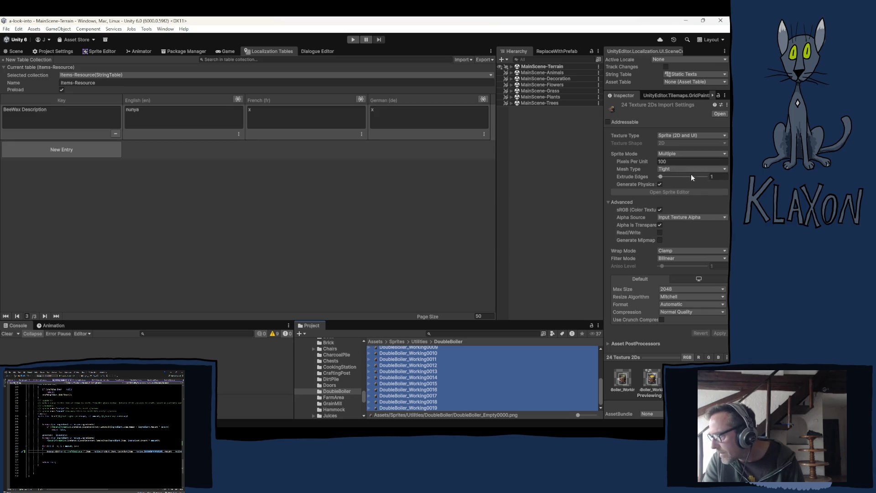
click(672, 152)
click(679, 163)
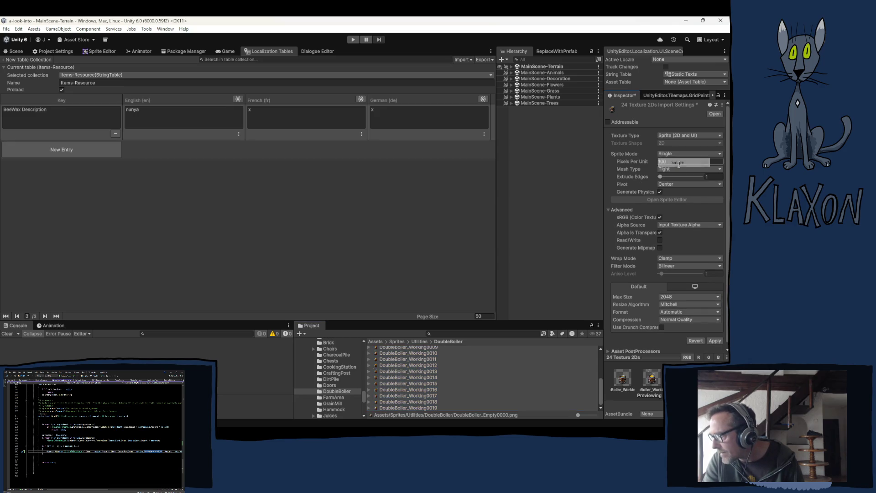
text(12)
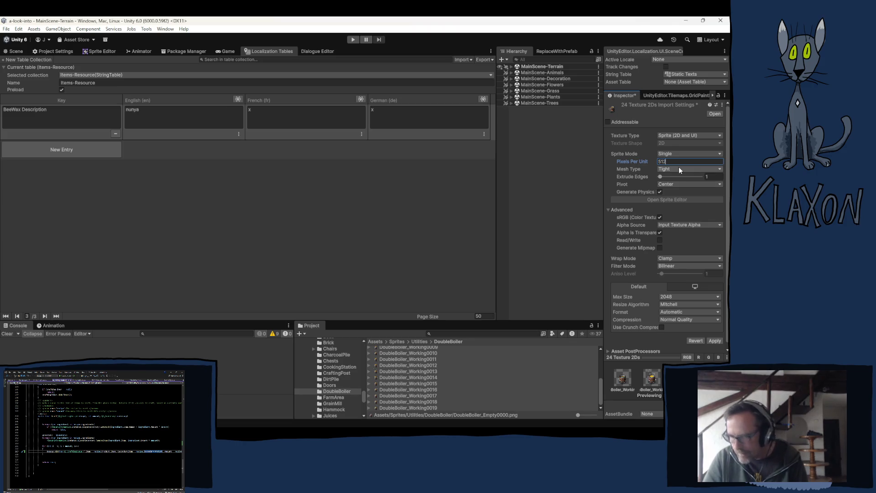
click(673, 297)
click(687, 331)
click(684, 320)
click(675, 327)
click(720, 333)
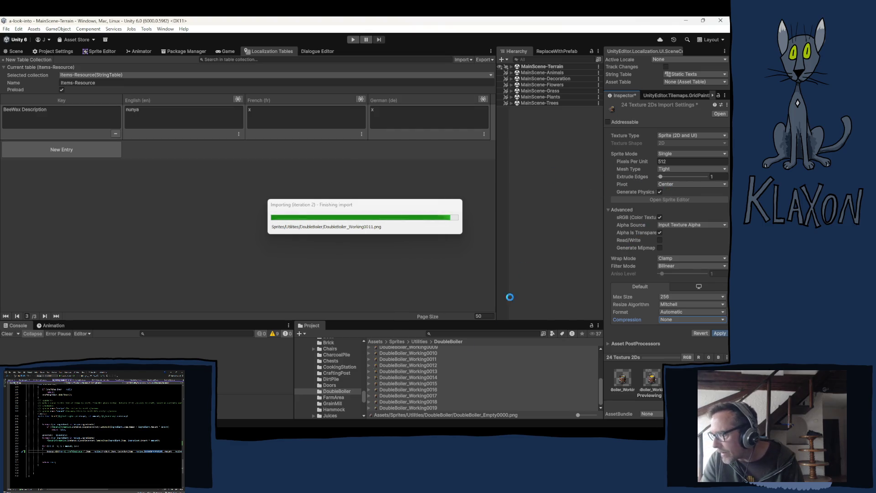
- Open DoubleBoiler_Empty0000 in the Sprite Editor
scroll(392, 390, up, 5)
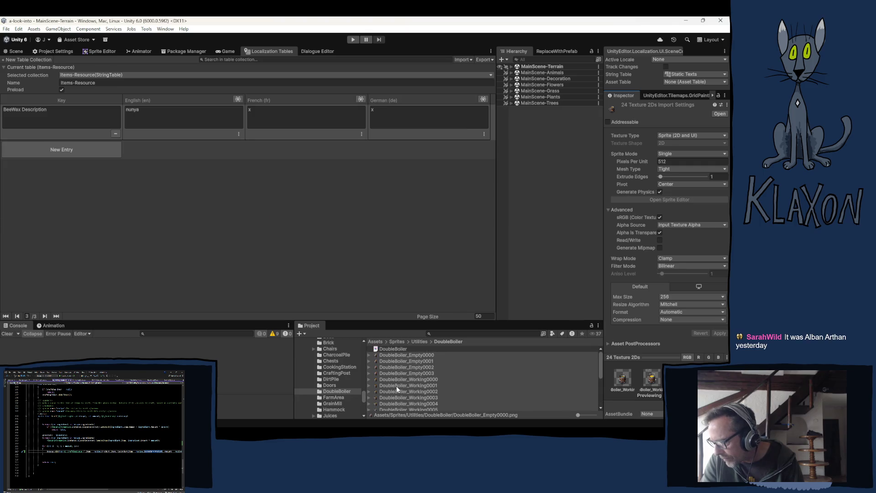
click(397, 355)
click(101, 51)
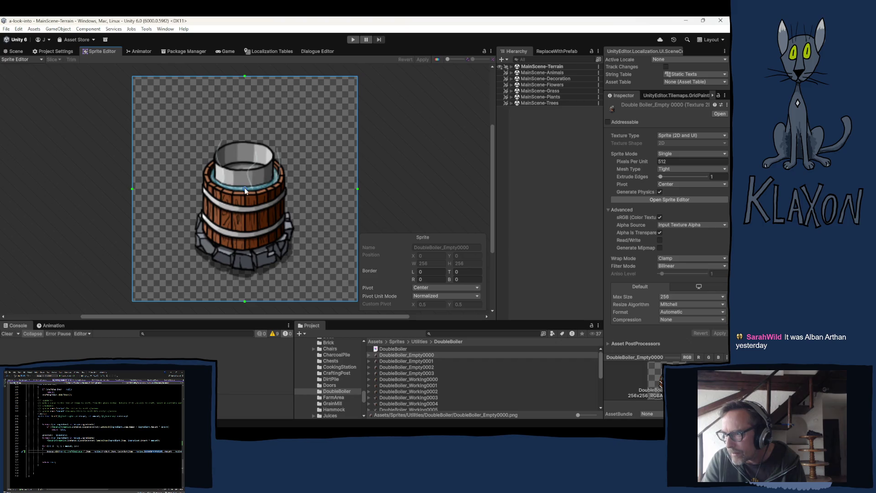
- Move DoubleBoiler_Empty0000's pivot to the barrel base at custom X 0.5, Y 0.27 and apply
mouse_move(246, 189)
mouse_down()
mouse_move(244, 251)
mouse_move(245, 236)
mouse_up()
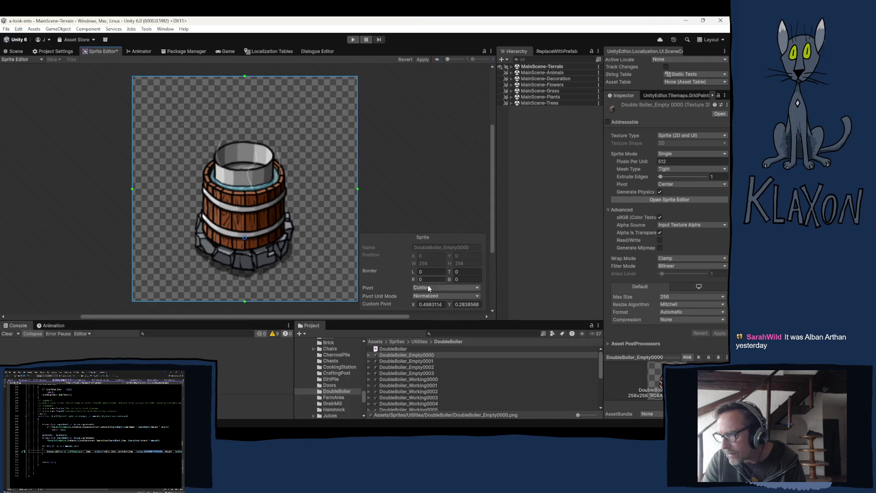
click(431, 304)
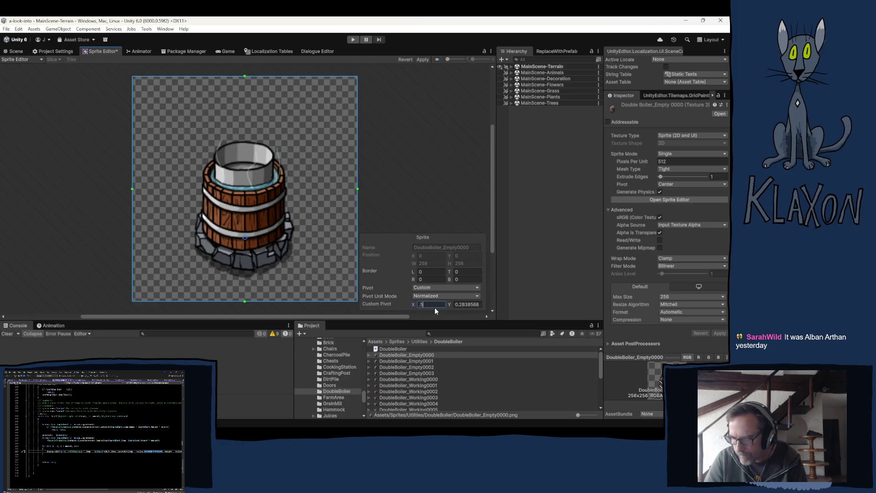
key(Return)
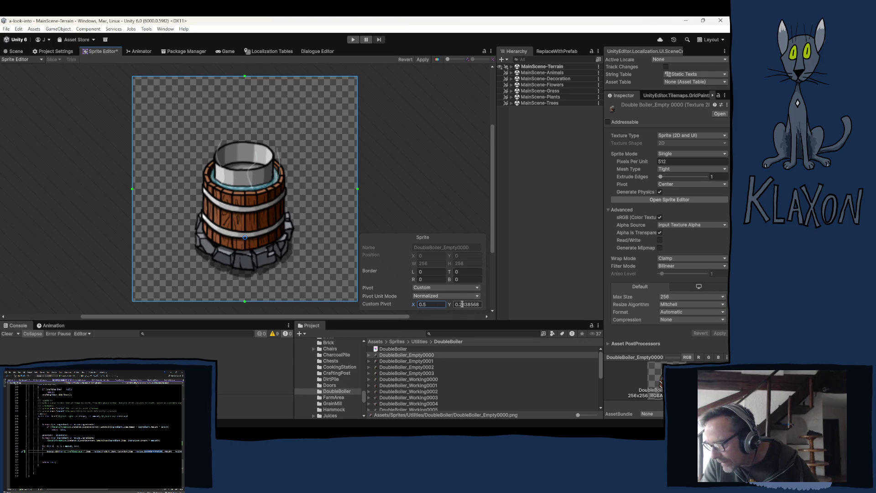
drag(462, 304, 481, 305)
text(5)
key(BackSpace)
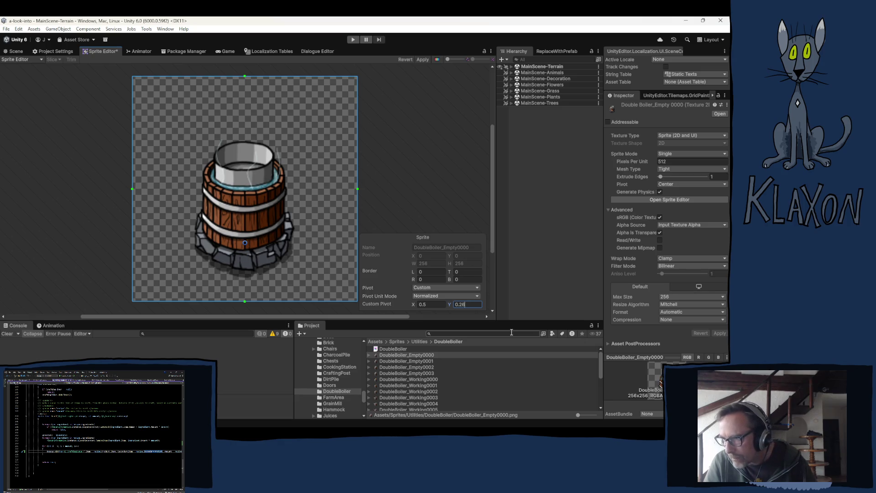
text(7)
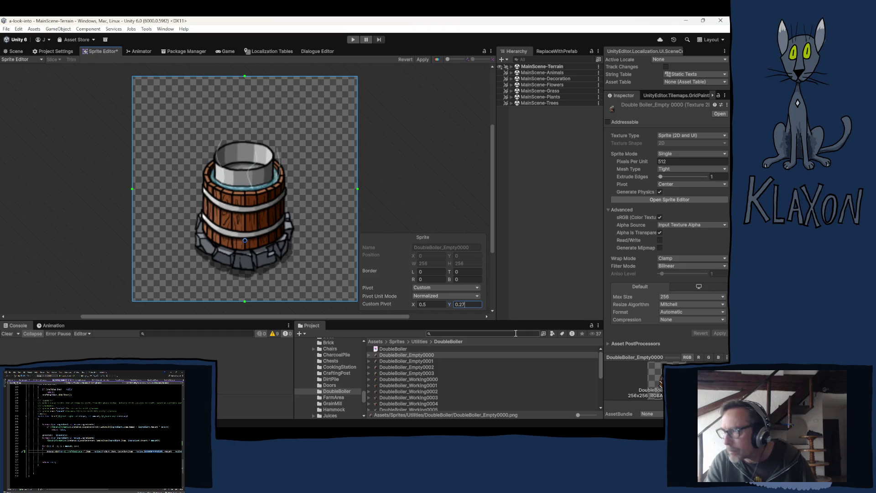
click(420, 59)
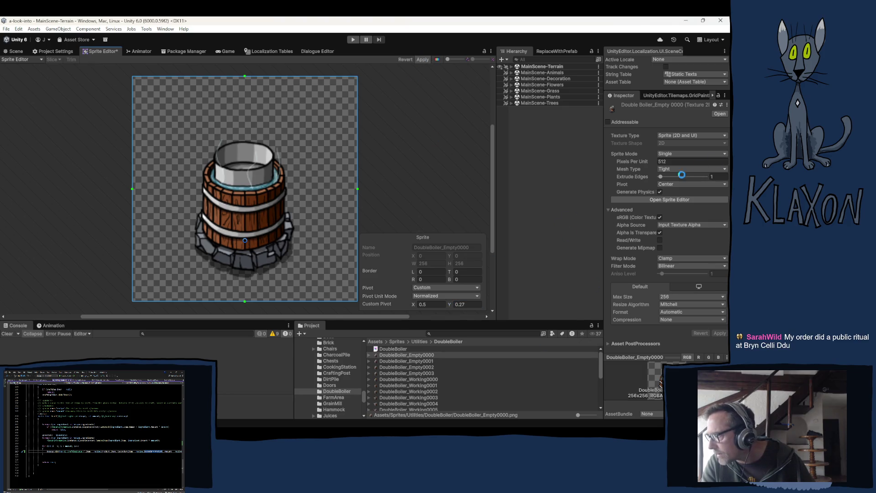
click(414, 361)
scroll(429, 392, down, 5)
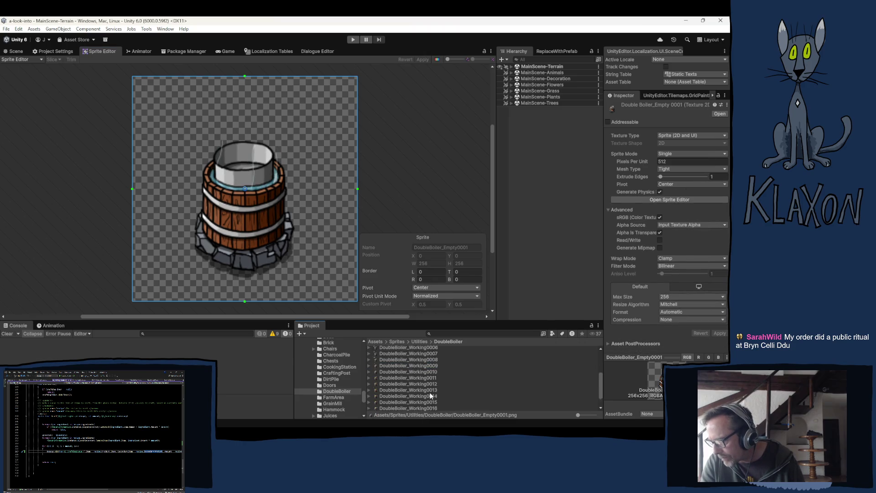
- Set a custom pivot of X 0.5, Y 0.27 on sprites Empty0001 through Working0019
shift+click(410, 407)
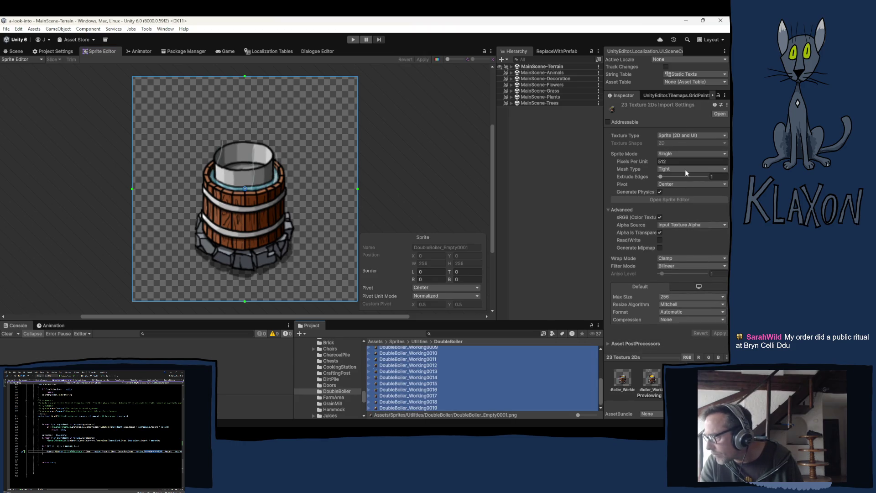
click(680, 184)
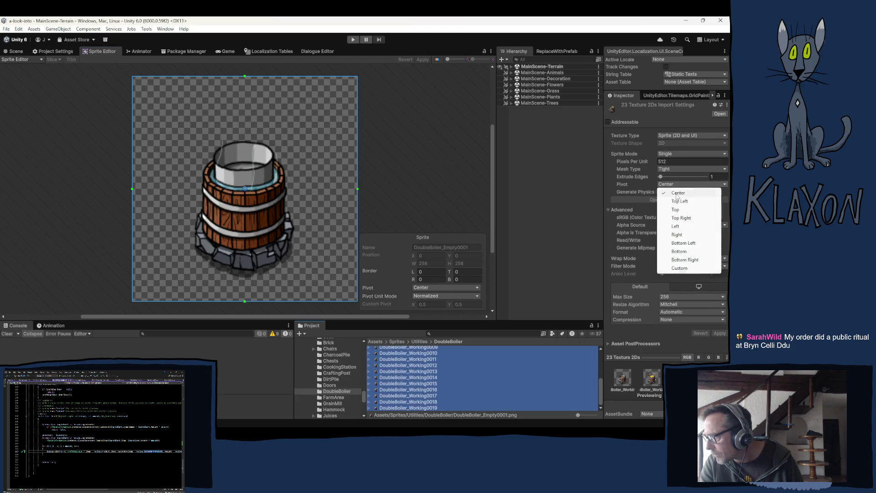
click(679, 268)
click(690, 192)
text(.27)
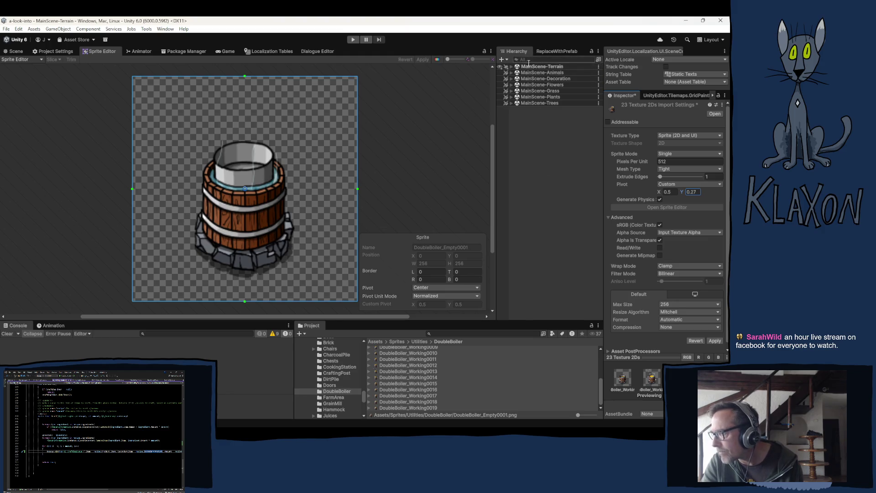
- Open the Resources/Items/Utilities folder
scroll(315, 388, up, 10)
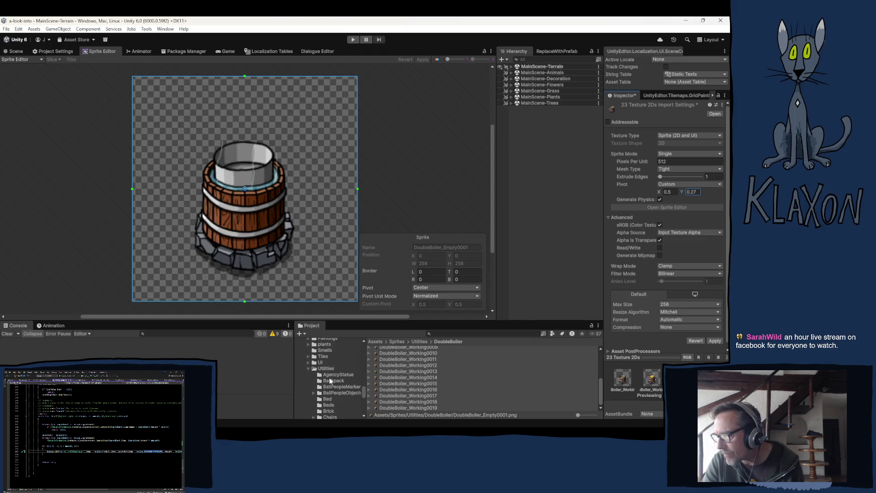
scroll(330, 371, down, 5)
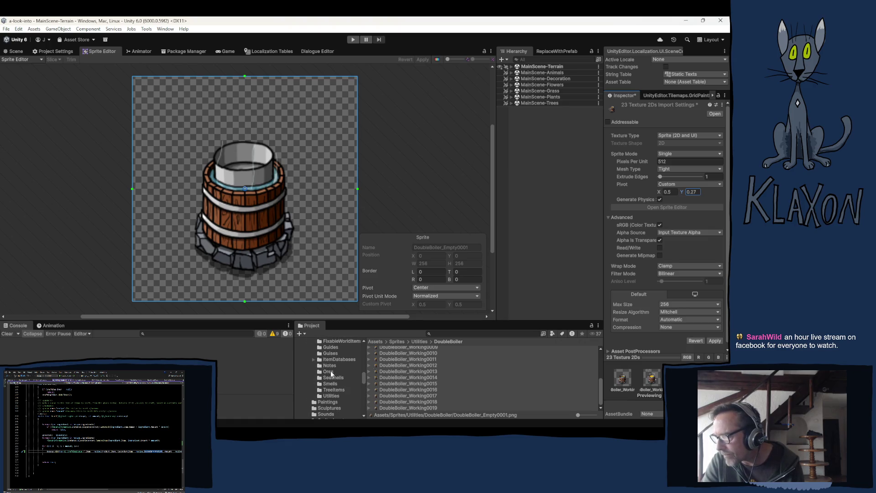
click(333, 396)
scroll(406, 374, up, 5)
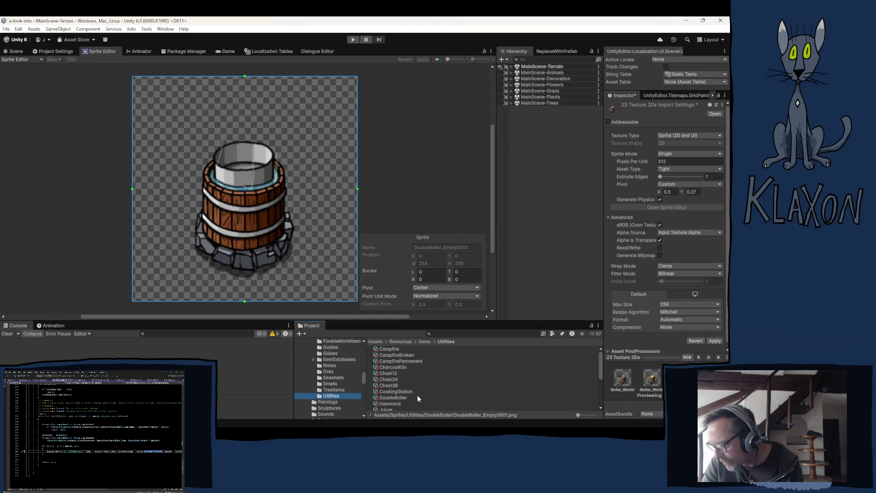
- Save the pending import settings and make DoubleBoiler_Empty0000 the DoubleBoiler item's icon
click(417, 397)
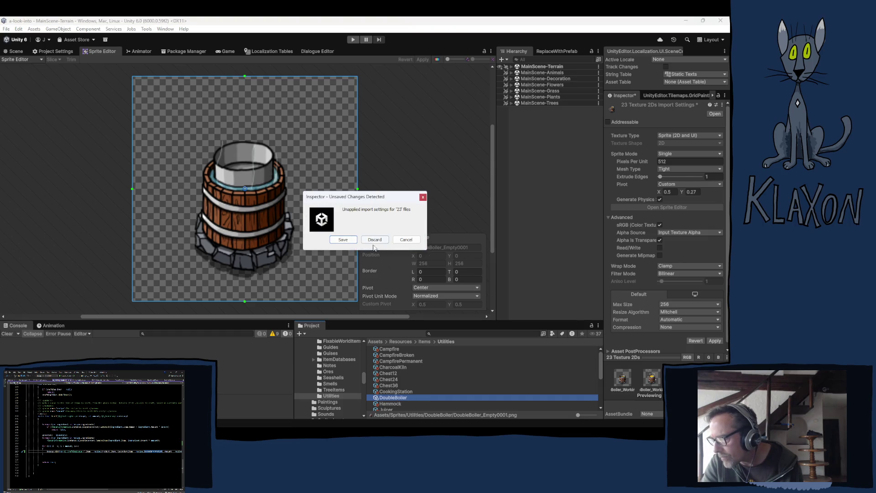
click(341, 240)
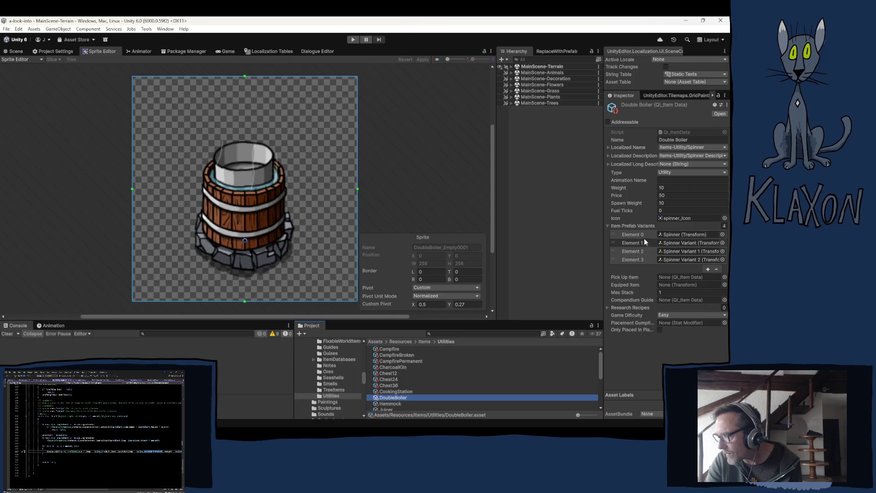
click(684, 218)
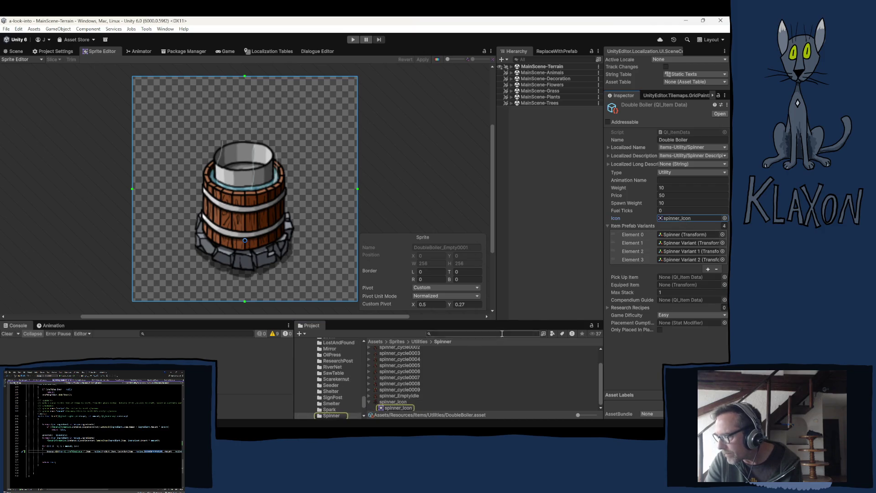
scroll(324, 404, up, 5)
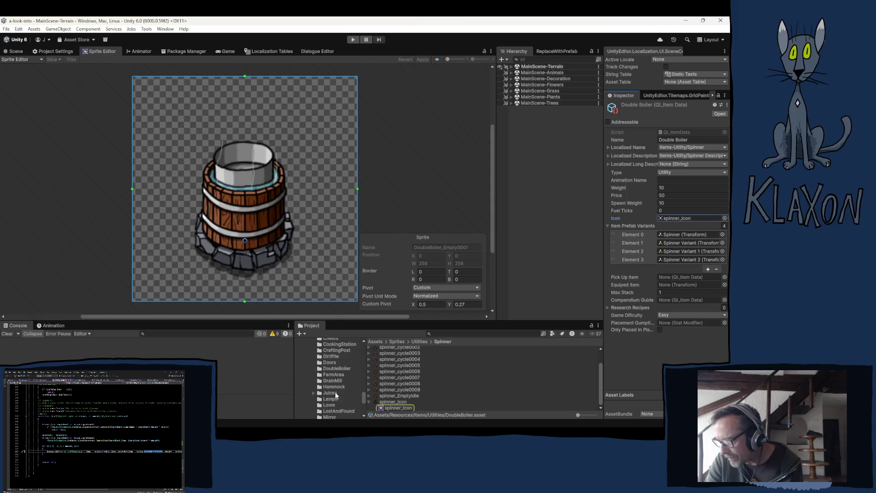
scroll(336, 398, up, 3)
click(337, 391)
click(396, 356)
mouse_move(396, 356)
mouse_down()
mouse_move(525, 328)
mouse_move(683, 235)
mouse_move(677, 221)
mouse_up()
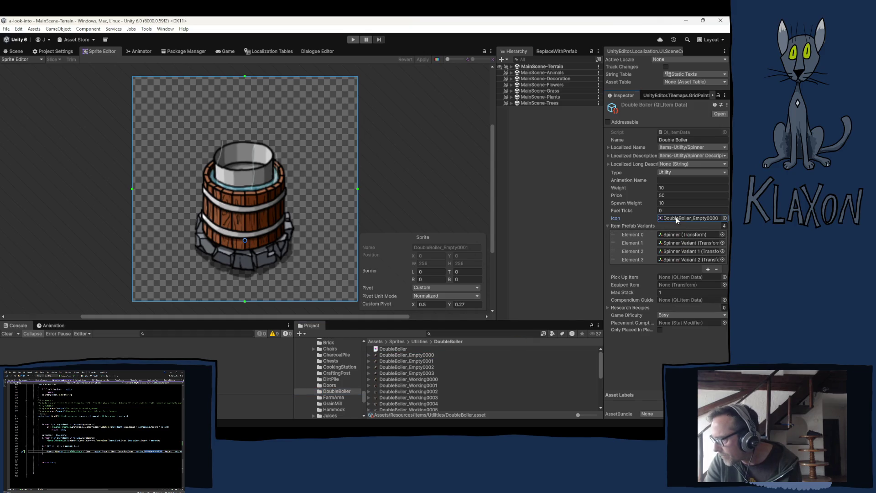
- Select the Spinner 1 prefab copy in CraftingStations
click(672, 234)
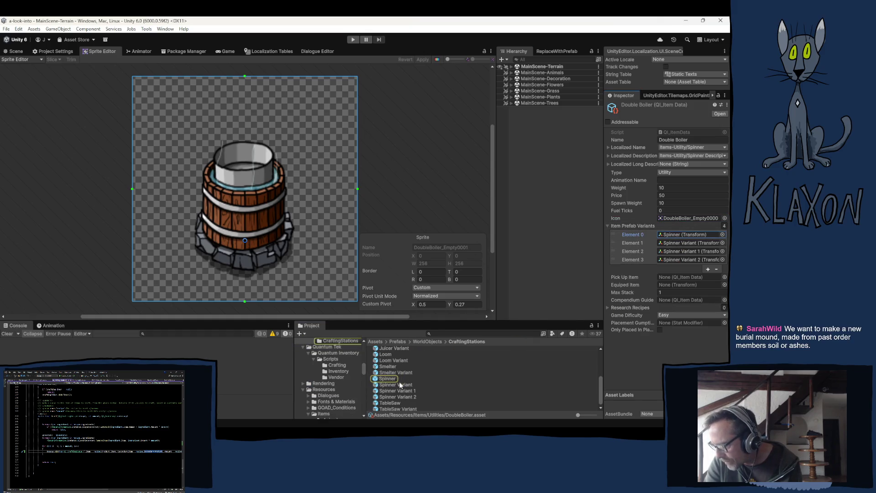
scroll(400, 385, up, 5)
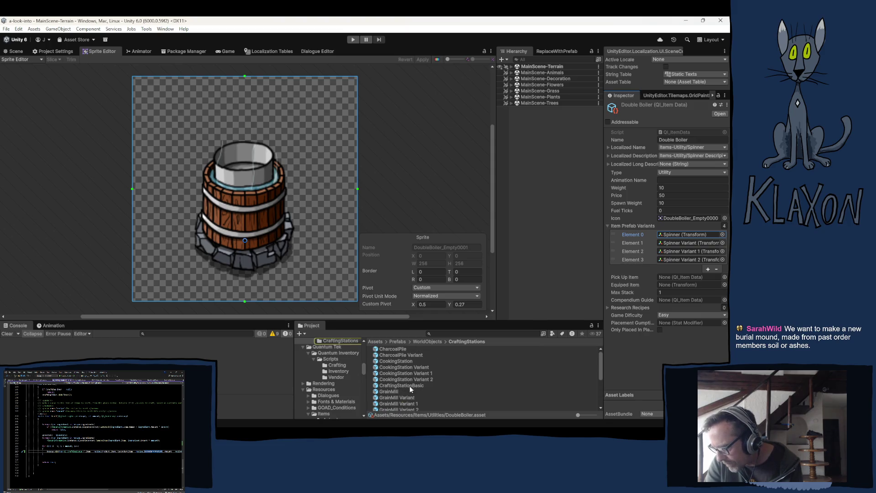
scroll(409, 385, down, 5)
click(387, 377)
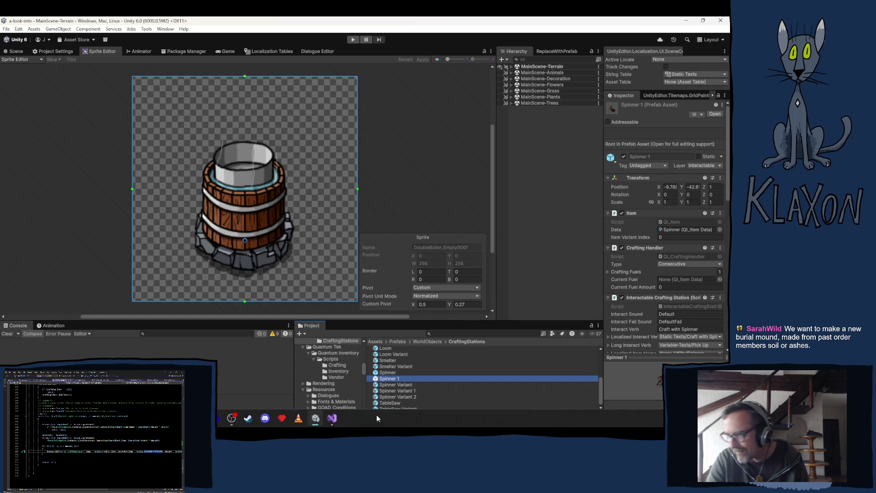
- Rename the Spinner 1 prefab to DoubleBoiler and set its Item data to DoubleBoiler
click(395, 380)
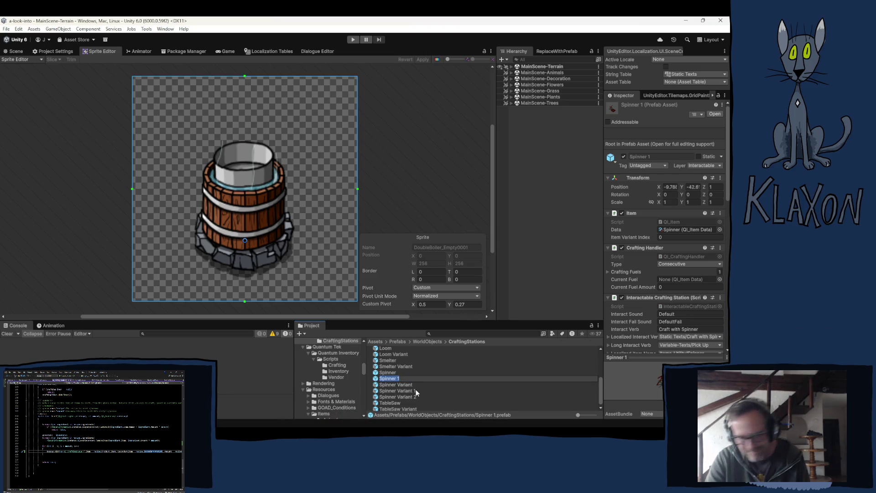
text(Dou)
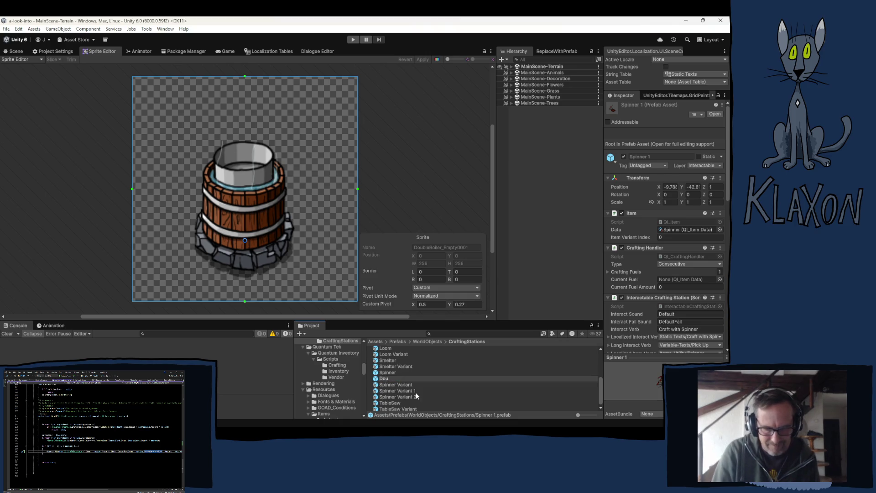
text(bleBoiler)
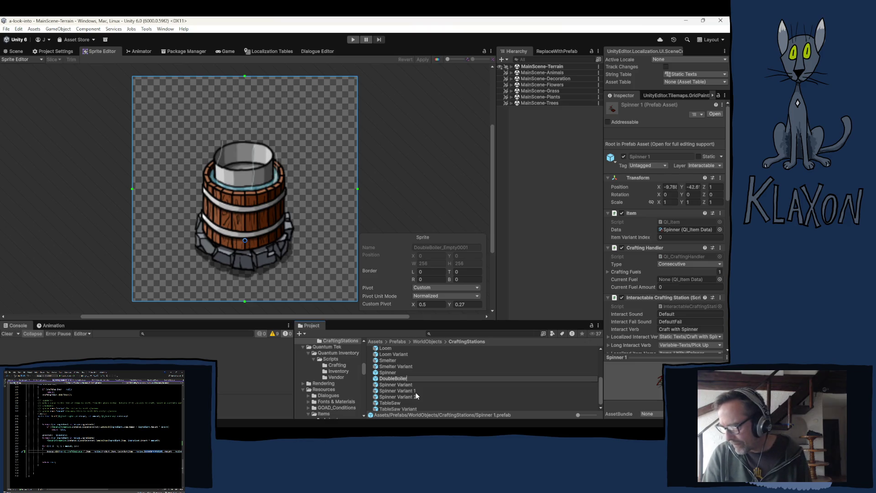
key(Return)
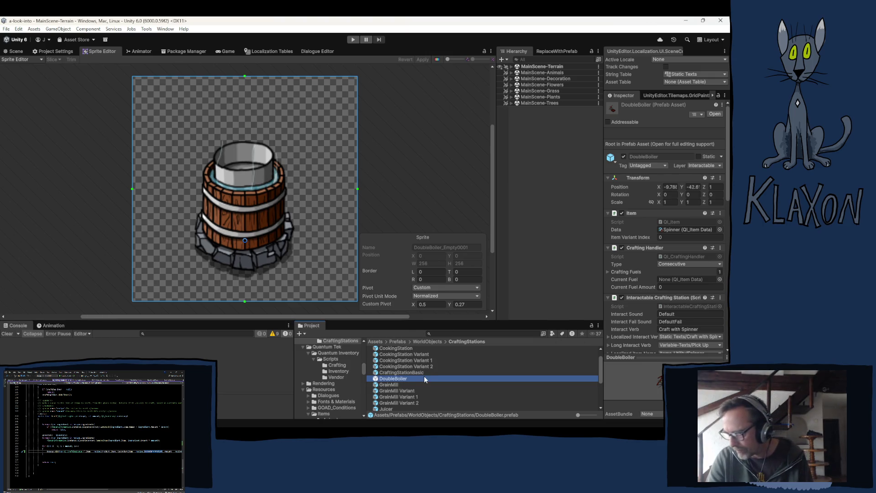
click(668, 228)
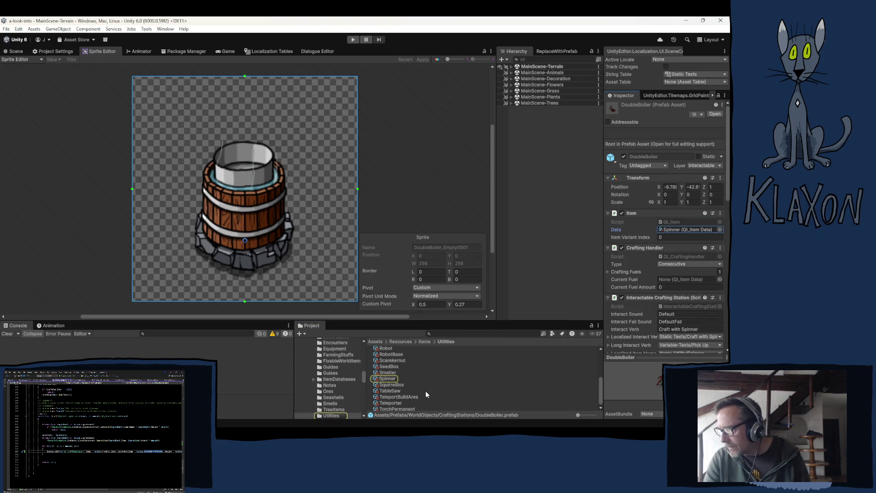
scroll(398, 379, up, 5)
drag(392, 397, 672, 227)
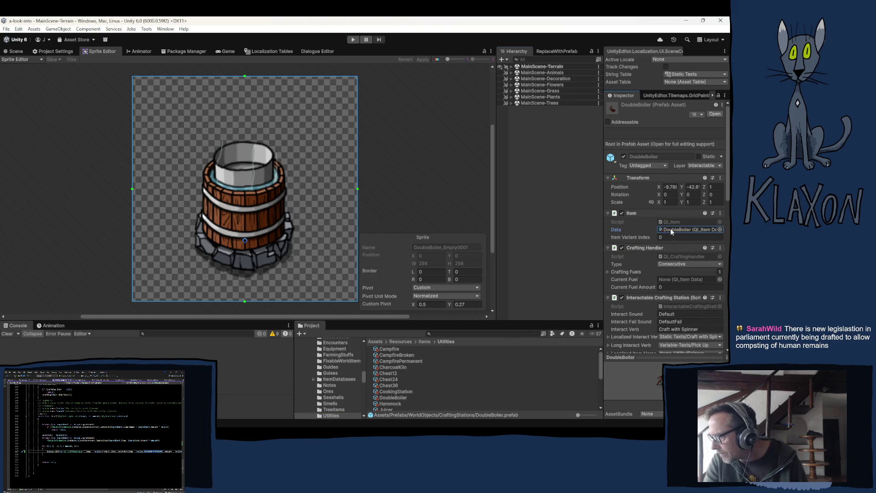
- Open the DoubleBoiler item data and edit its prefab variant count
click(673, 229)
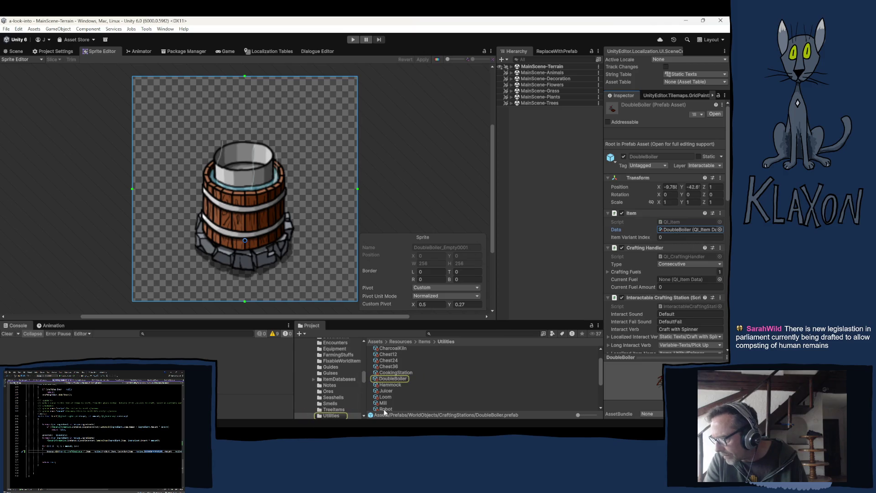
click(386, 379)
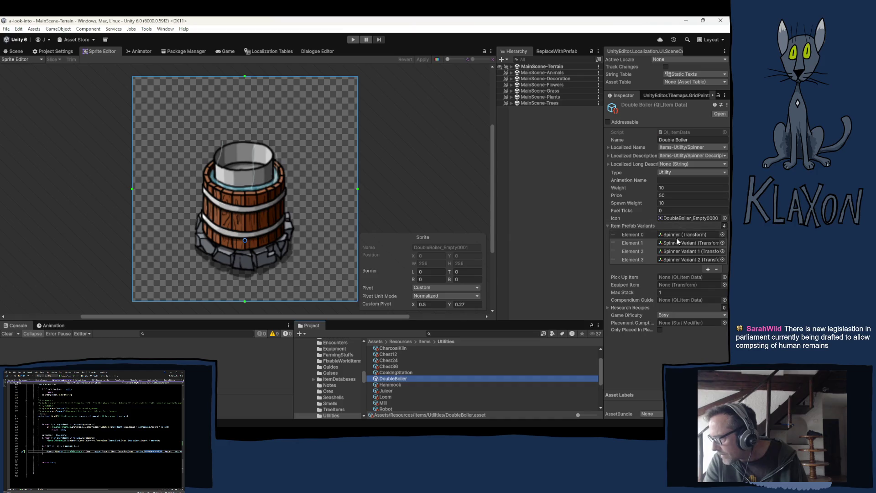
click(723, 226)
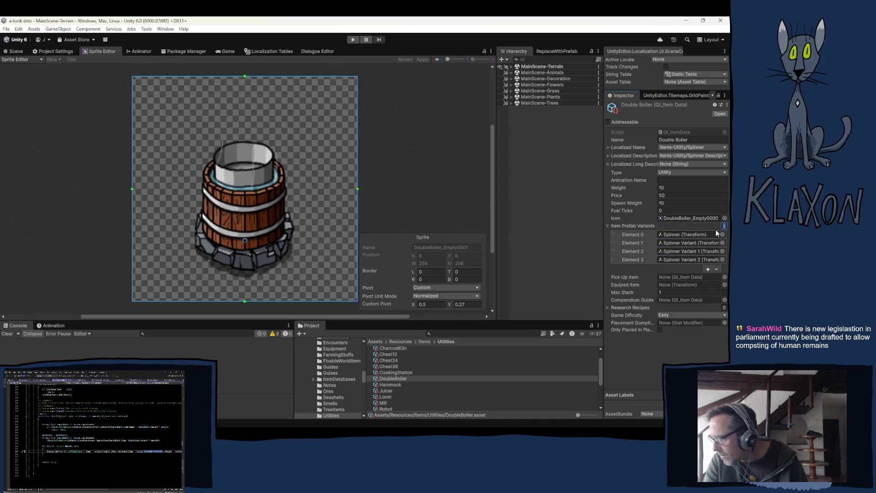
- Set the item's prefab variants to 1 with the DoubleBoiler prefab in element 0
text(1)
key(Return)
click(670, 234)
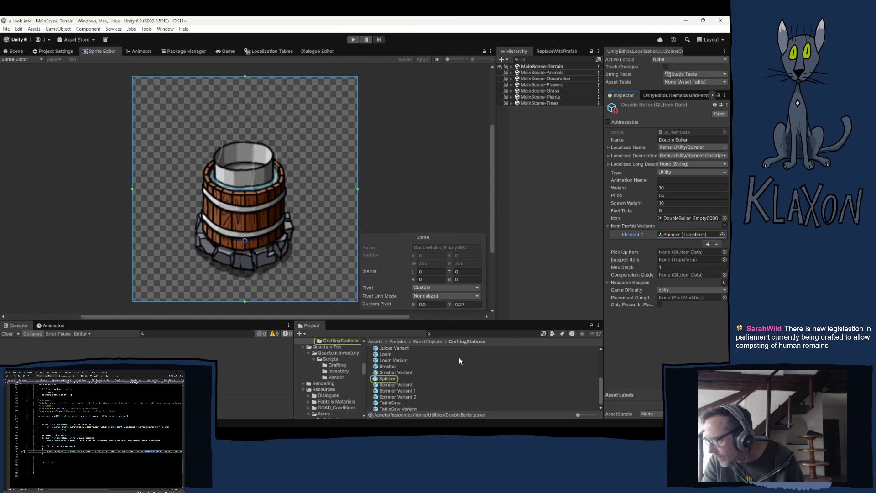
mouse_move(382, 390)
mouse_down()
mouse_move(675, 267)
mouse_move(675, 238)
mouse_move(675, 266)
mouse_move(577, 363)
mouse_move(625, 367)
mouse_move(549, 401)
mouse_up()
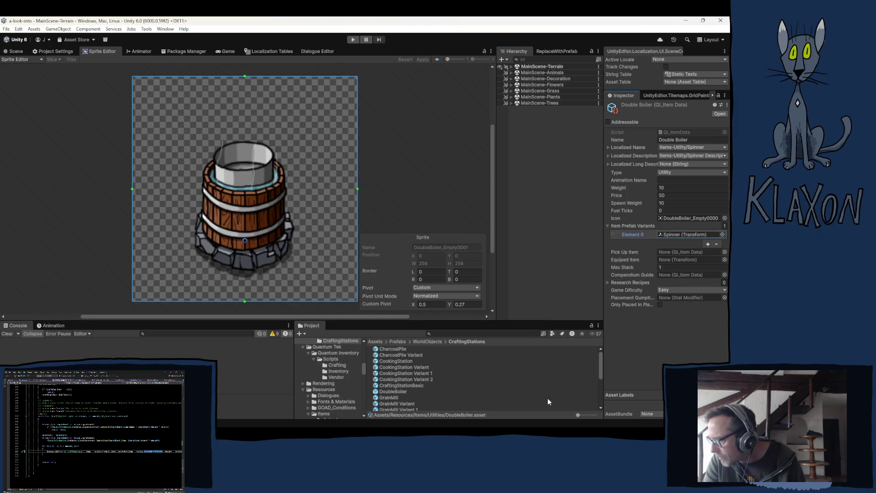
- Delete the DoubleBoiler crafting-station prefab and select GrainMill for duplication
click(389, 391)
key(Delete)
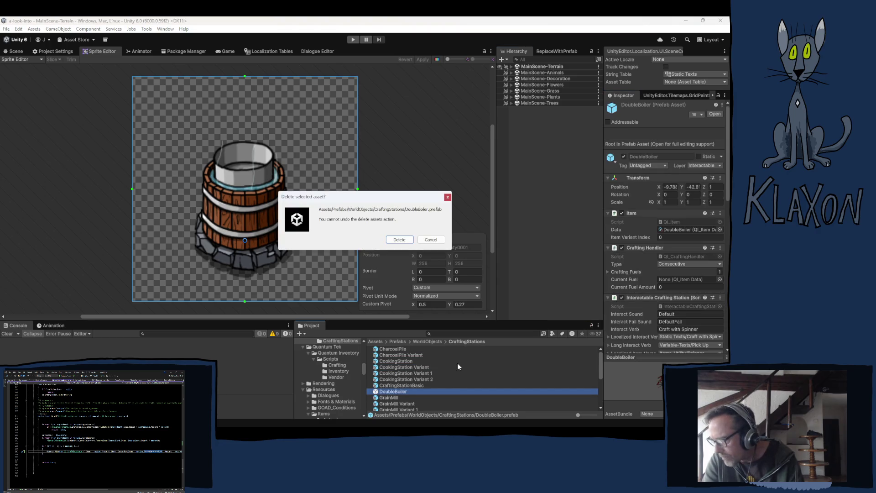
click(399, 239)
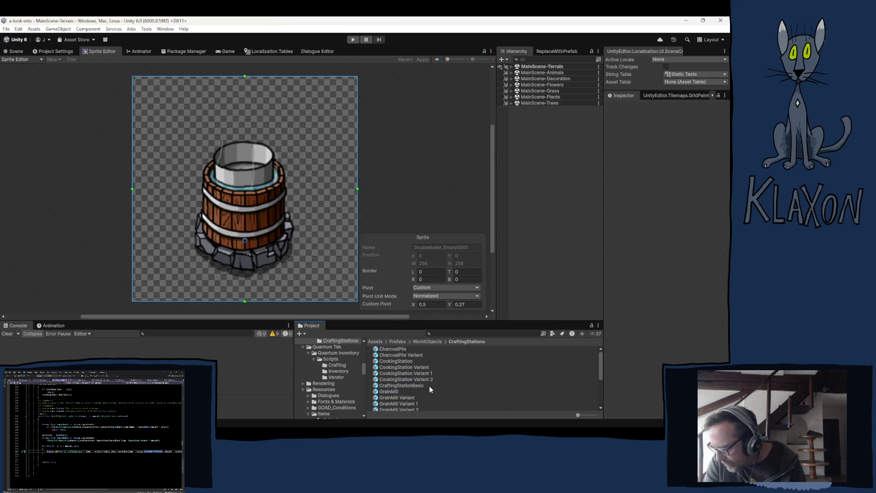
click(390, 391)
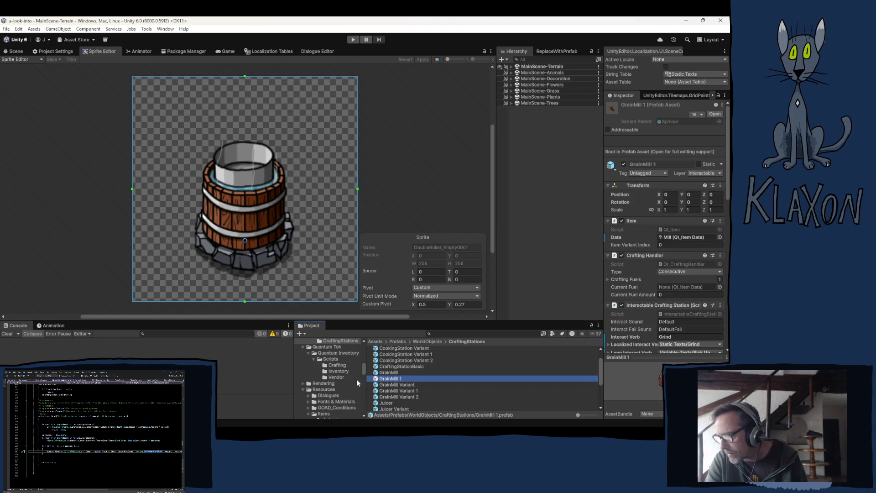
- Rename the GrainMill 1 prefab to DoubleBoiler
click(395, 378)
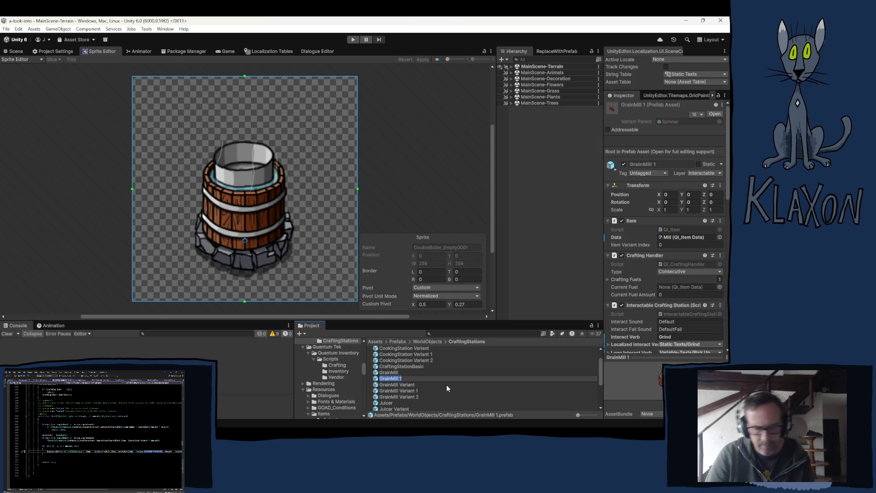
text(Doub)
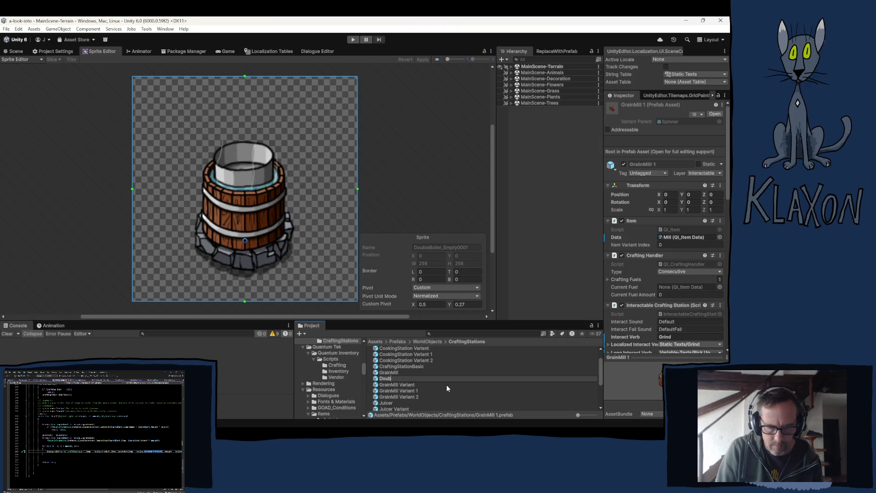
text(leBoiler)
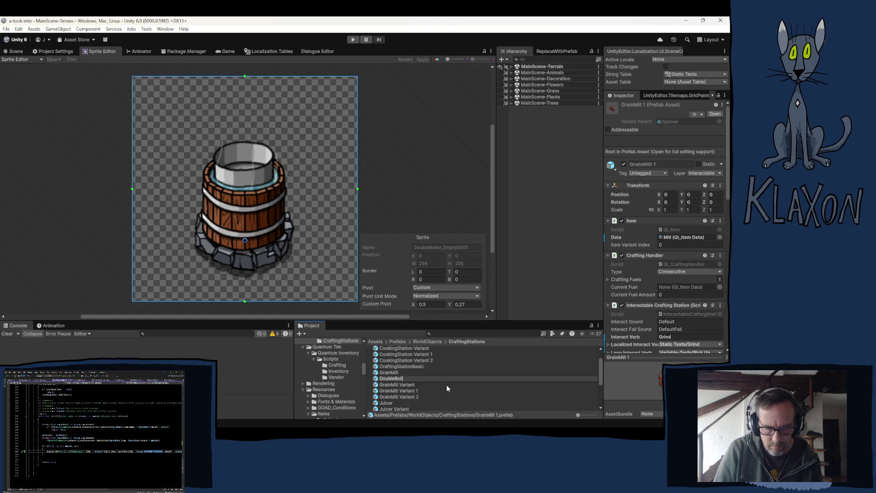
key(Return)
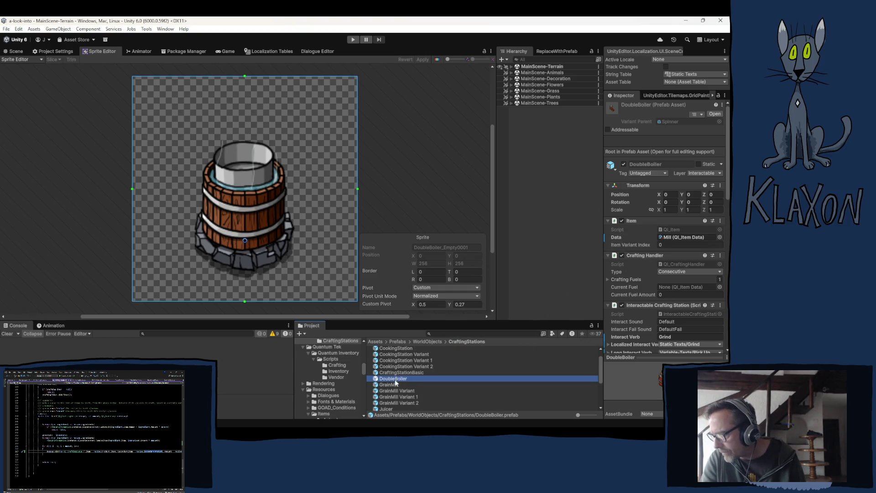
- Replace the station's Mill item data with DoubleBoiler and open the Double Boiler item data
click(662, 238)
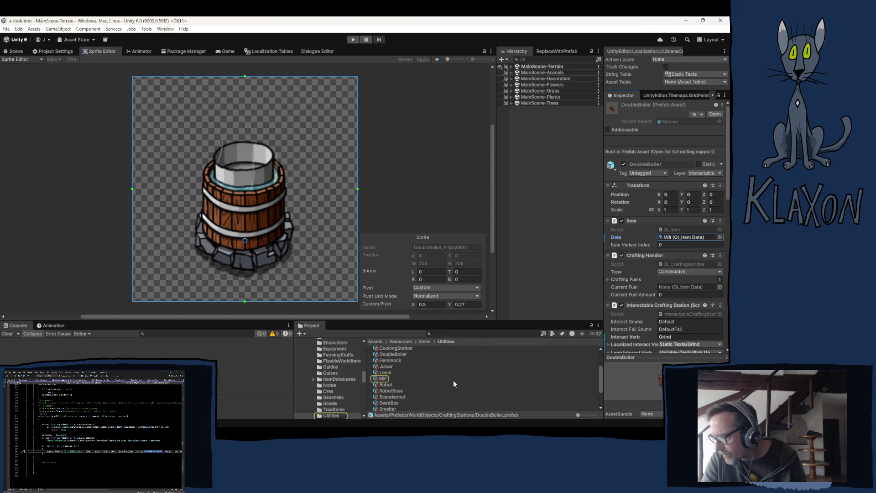
drag(390, 376, 665, 237)
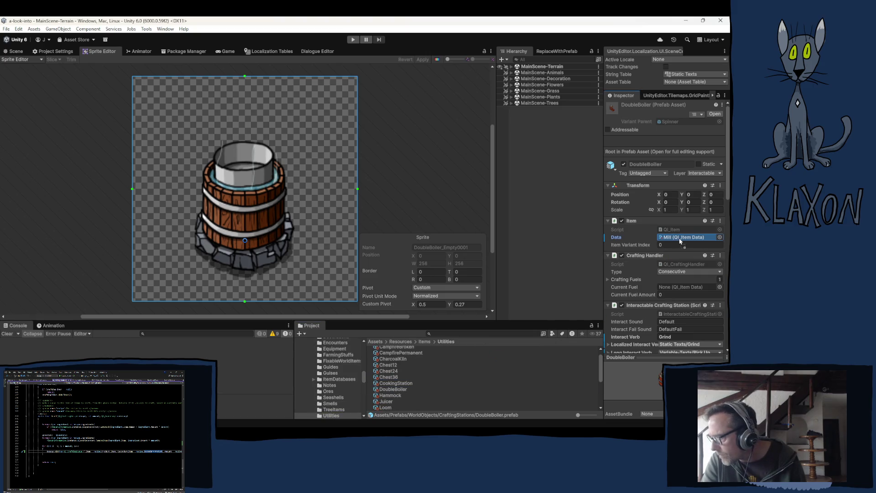
click(663, 238)
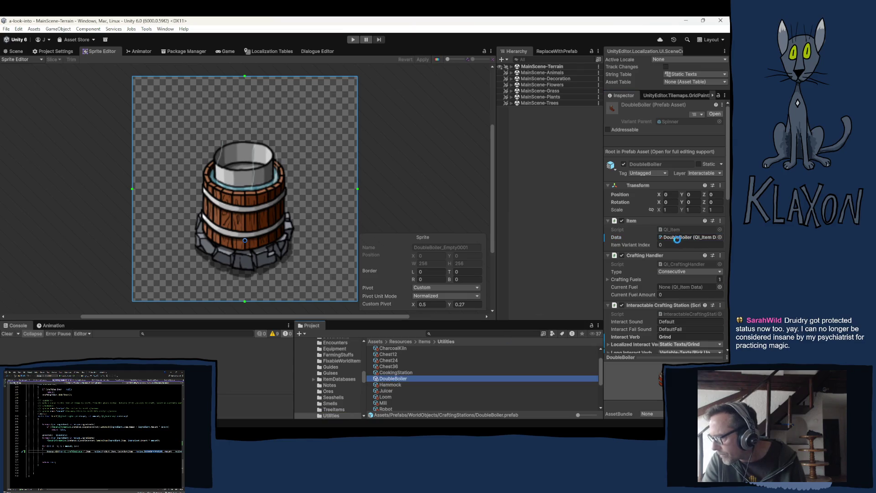
double_click(680, 238)
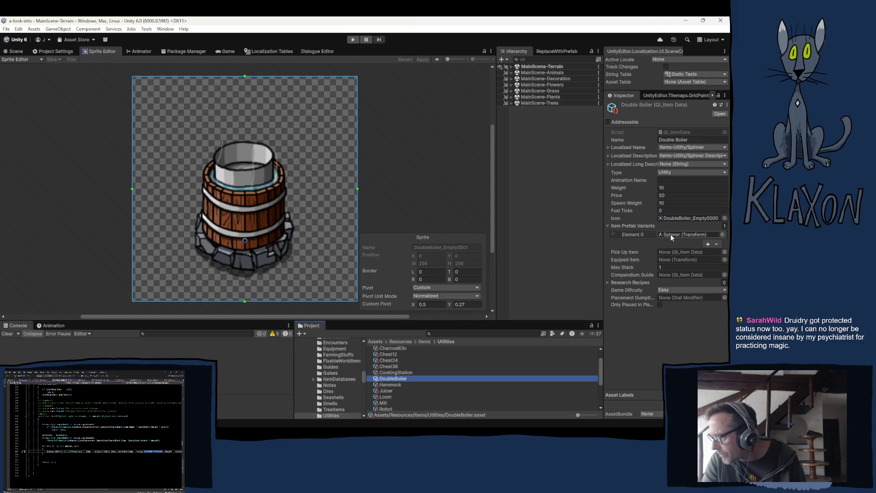
- Replace the Spinner prefab variant in Element 0 with the DoubleBoiler prefab
click(670, 234)
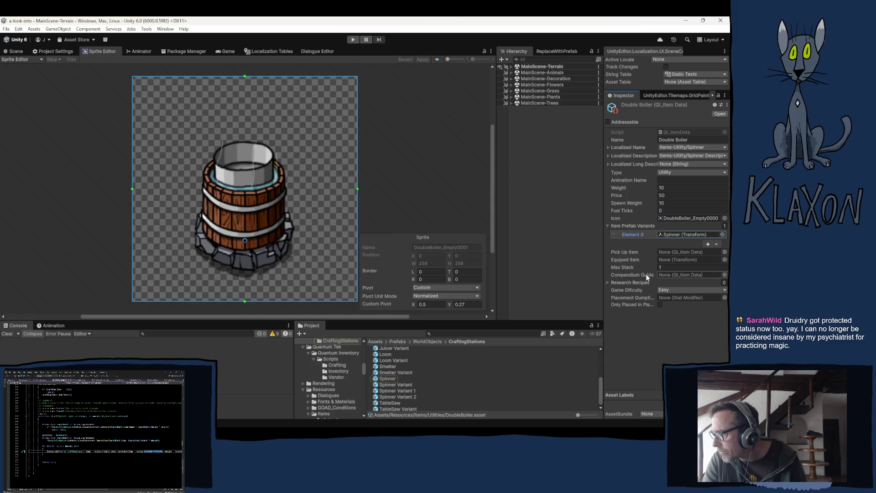
scroll(405, 388, up, 5)
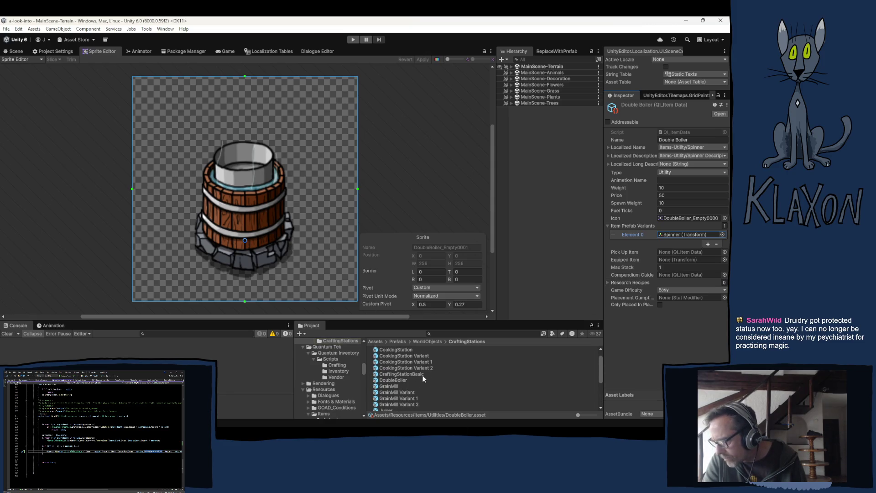
drag(387, 379, 671, 234)
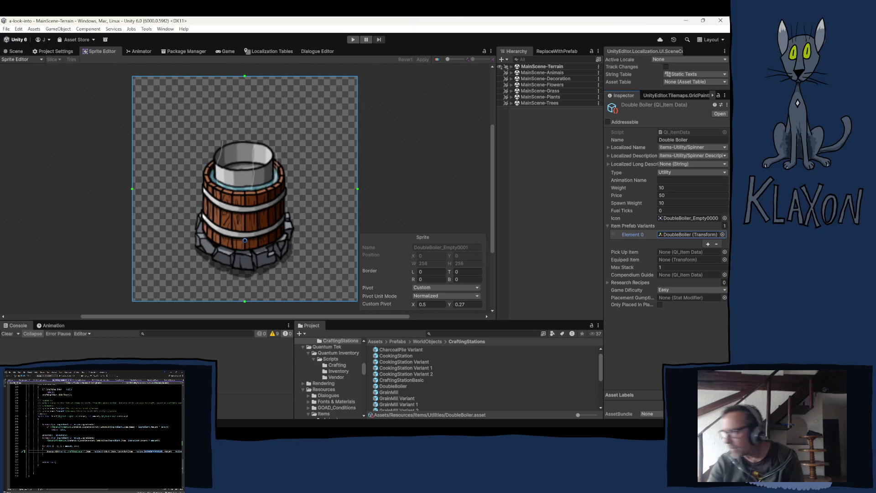
- Find the item's current icon sprite, DoubleBoiler_Empty0000, in the Project window
click(677, 218)
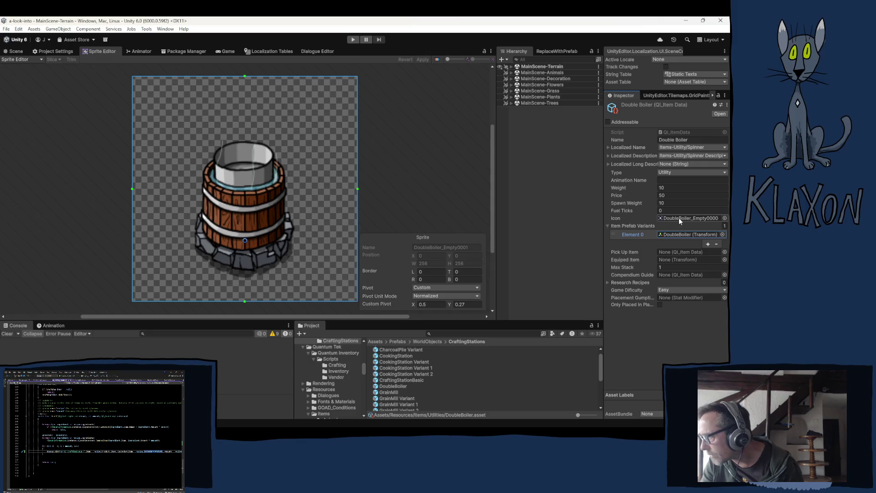
click(369, 354)
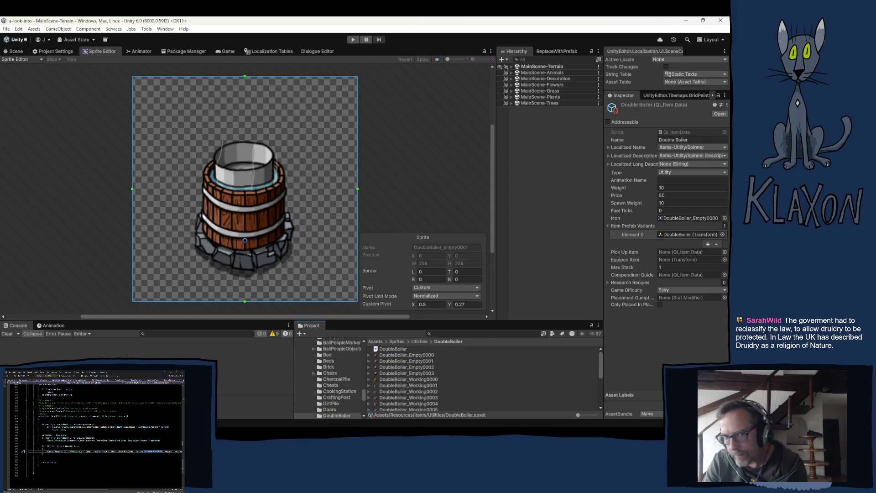
key(alt+Tab)
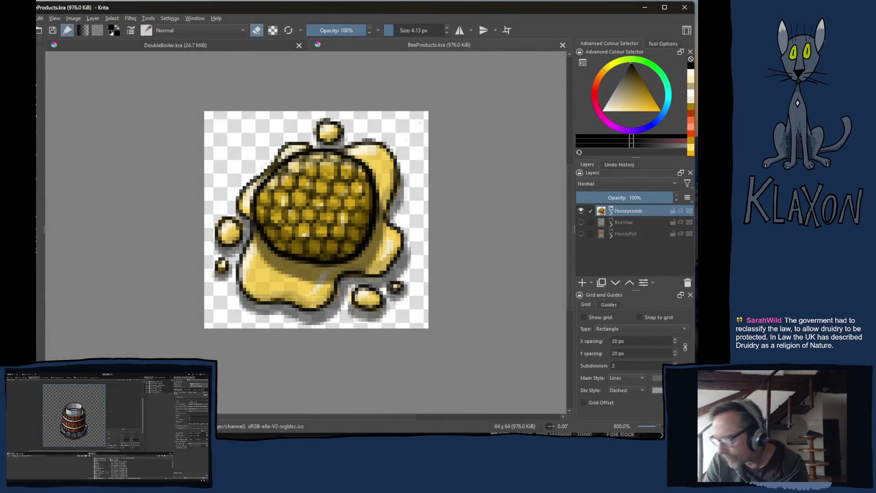
- Open DoubleBoiler_Empty0000.png from Unity in Krita
key(alt+Tab)
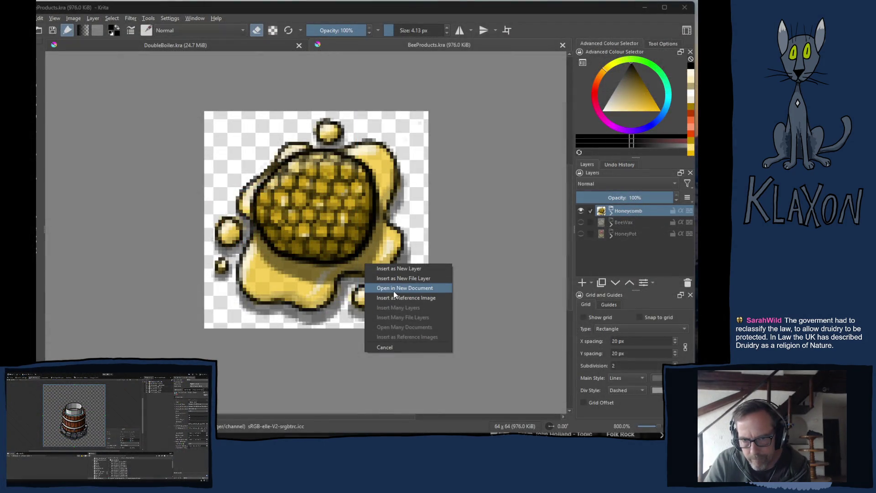
click(390, 294)
key(alt+Tab)
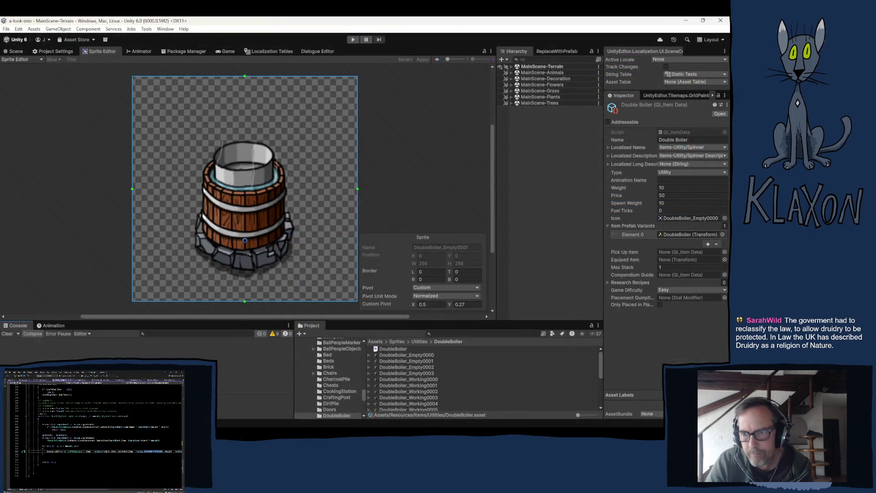
key(alt+Tab)
- Resize the canvas to 64×64 px
click(73, 18)
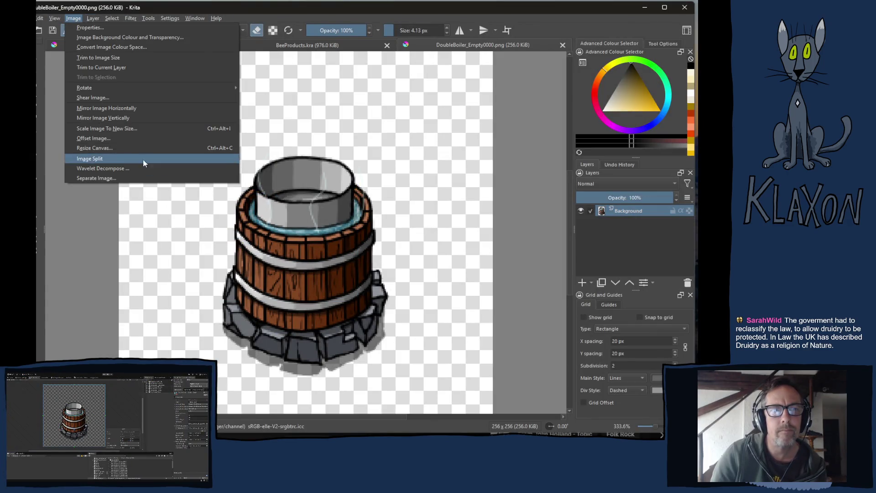
click(114, 147)
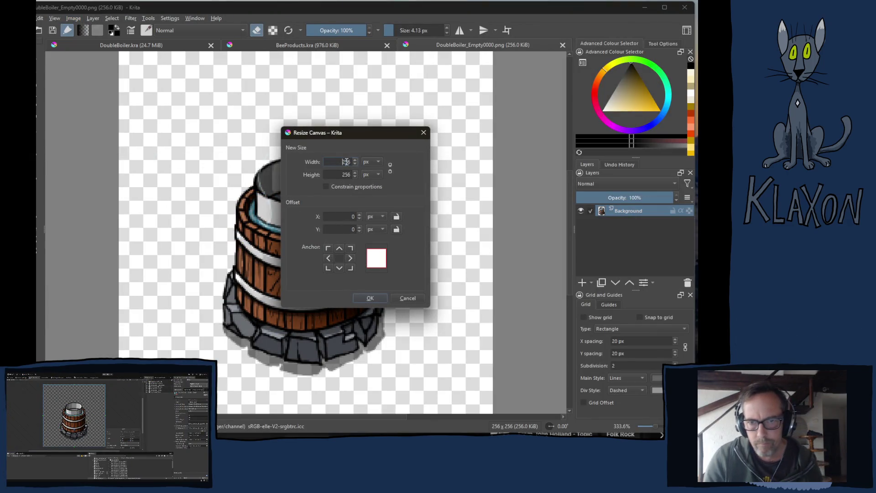
text(64)
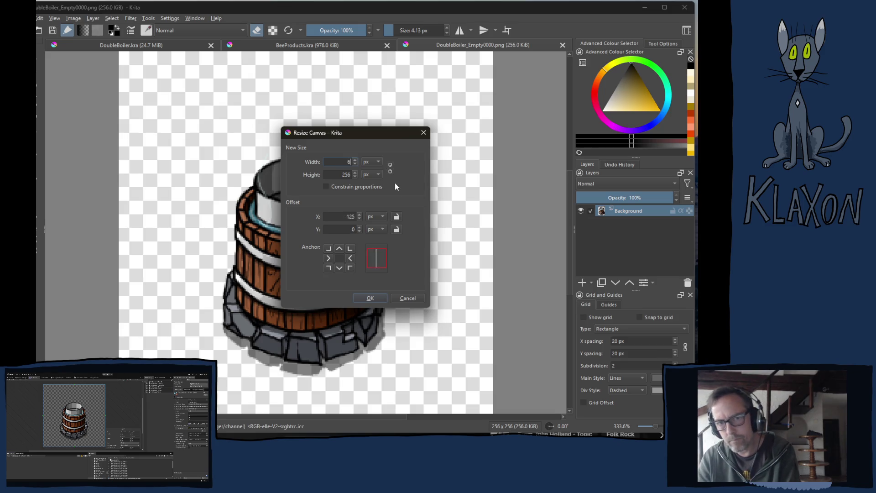
key(Tab)
text(6)
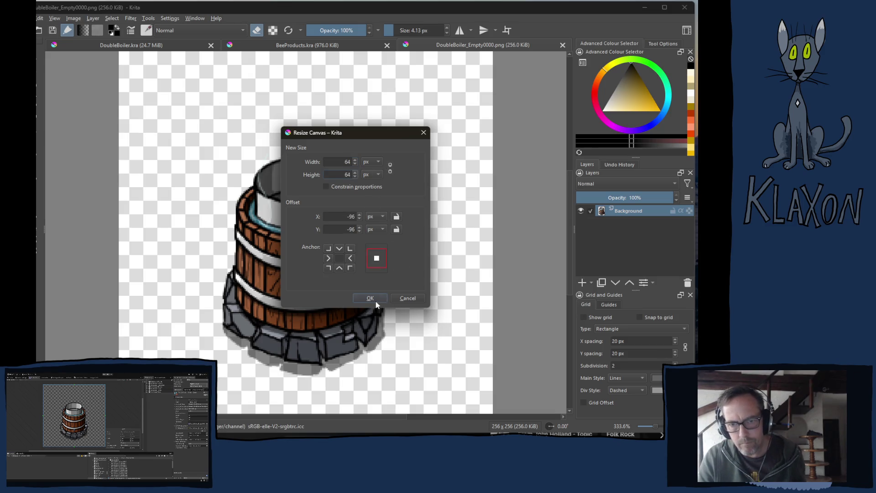
click(374, 298)
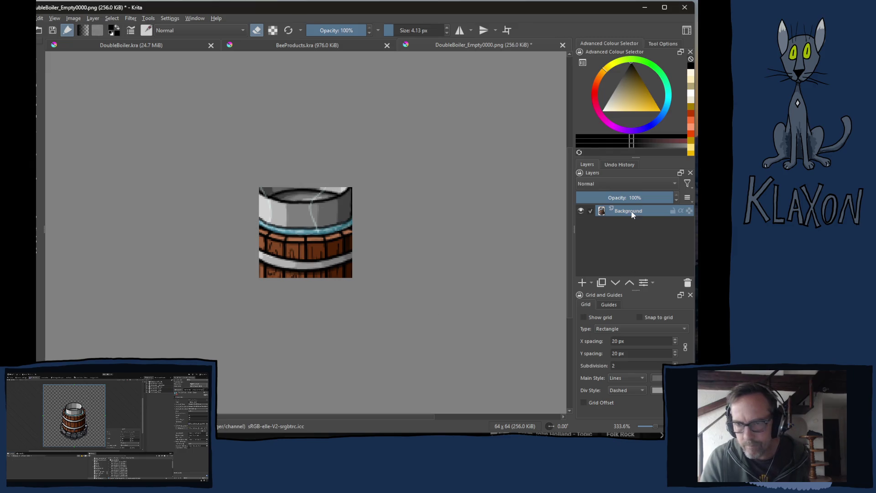
- Scale the barrel down to fit the small canvas and nudge it into place
key(ctrl+t)
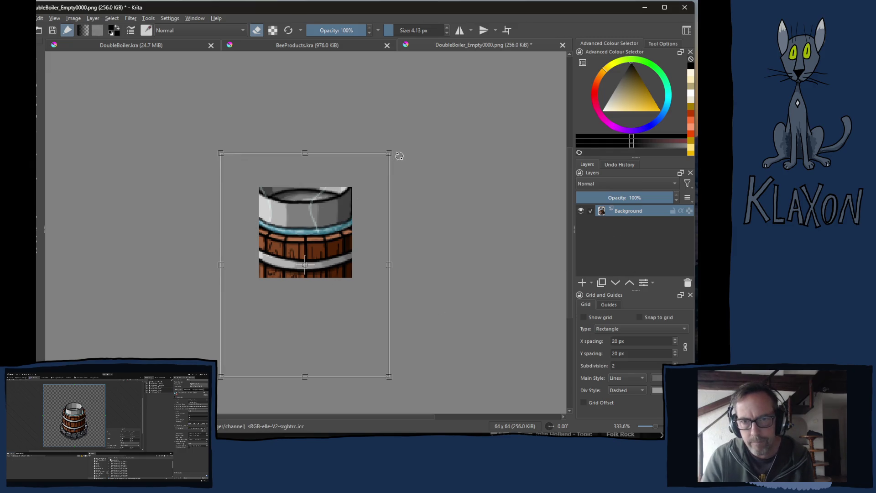
mouse_move(391, 153)
mouse_down()
mouse_move(274, 297)
mouse_move(352, 187)
mouse_up()
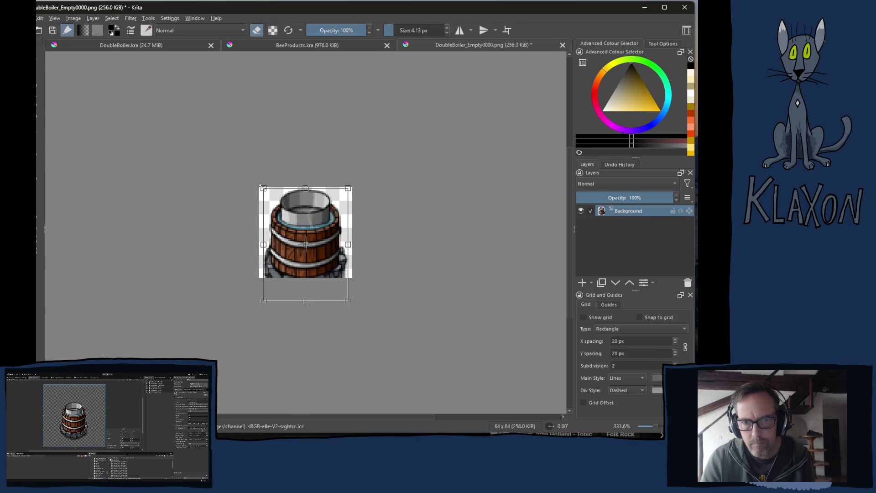
key(ctrl+z)
key(ctrl+z)
key(ctrl+z)
key(ctrl+z)
key(ctrl+z)
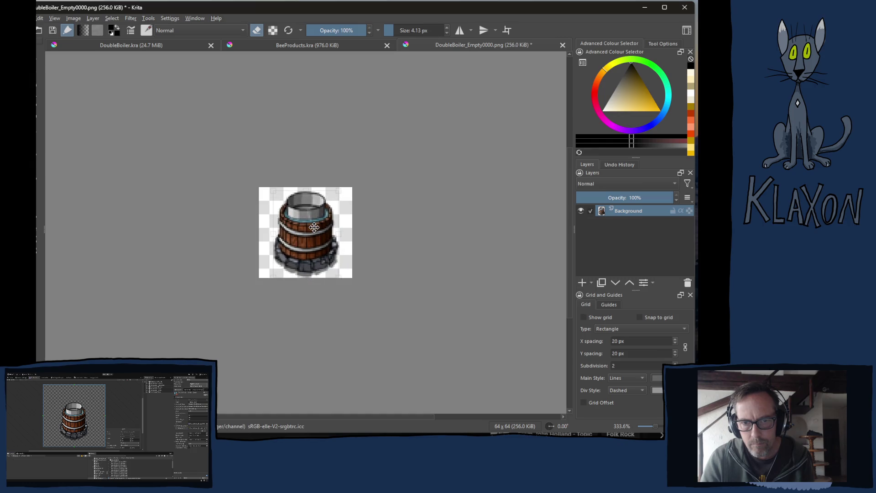
drag(315, 227, 316, 226)
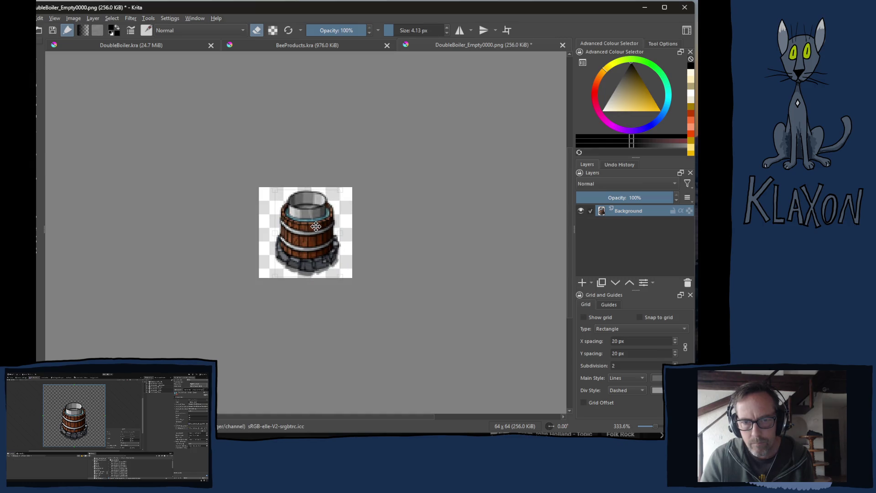
- Commit the barrel transform and start a PNG export of the 64×64 image
key(ctrl+t)
key(Return)
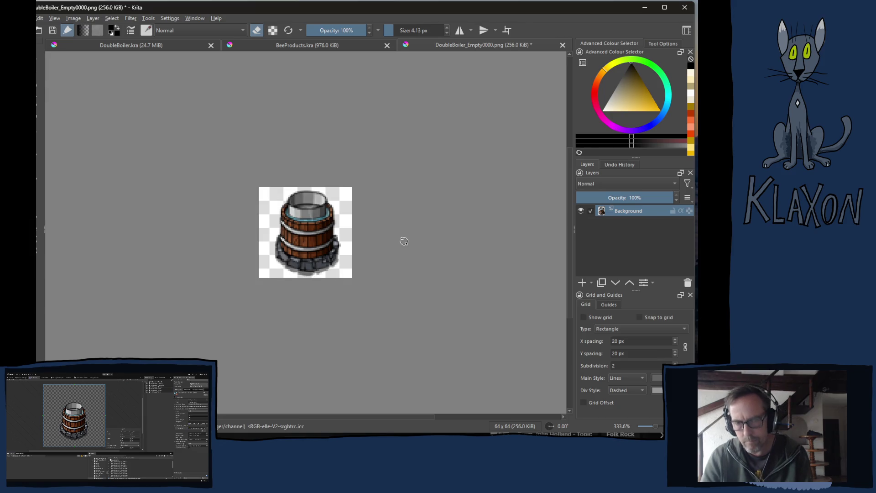
key(ctrl+shift+e)
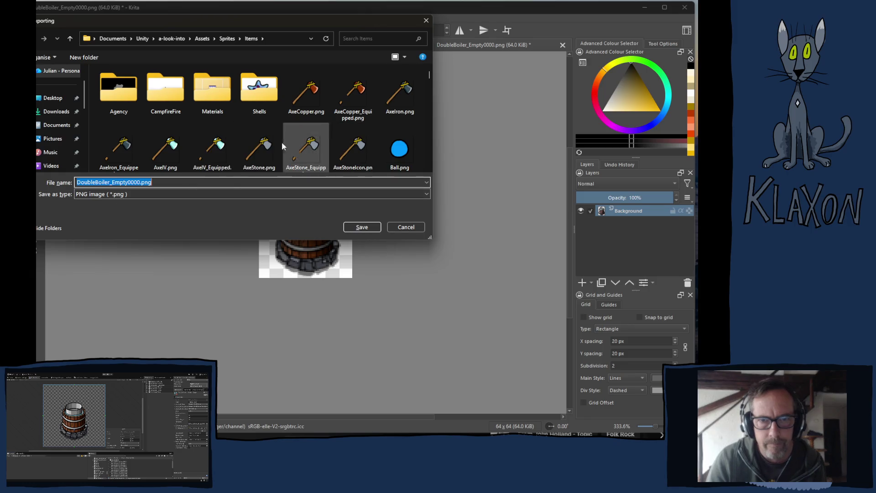
scroll(283, 143, down, 5)
scroll(349, 146, up, 5)
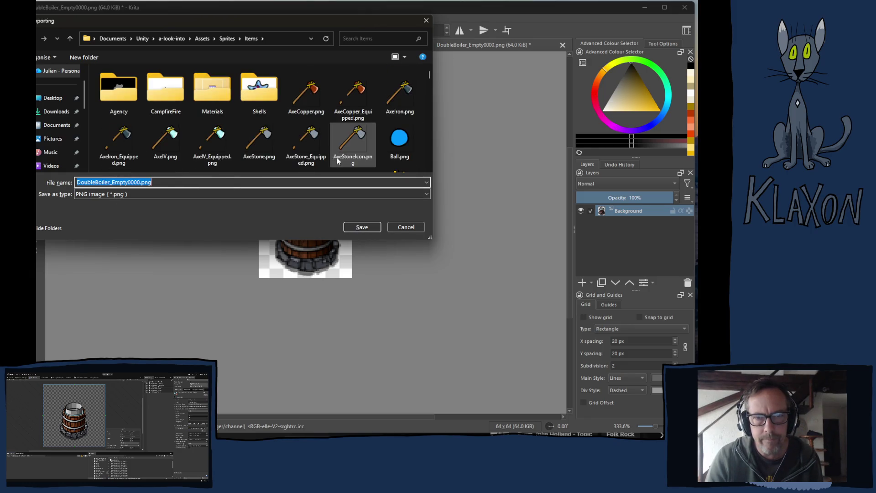
scroll(292, 131, down, 5)
scroll(291, 128, up, 5)
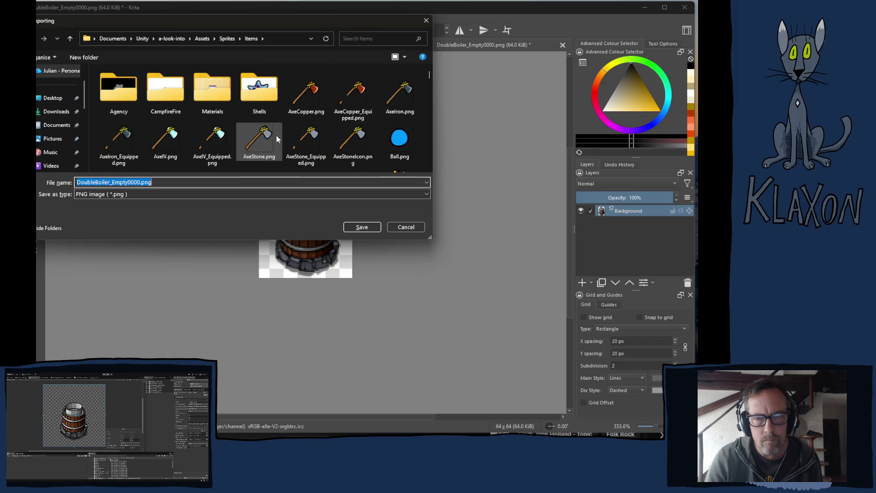
- Save it as DoubleBoiler_Icon.png in Sprites/Utilities/DoubleBoiler with default PNG options
click(228, 40)
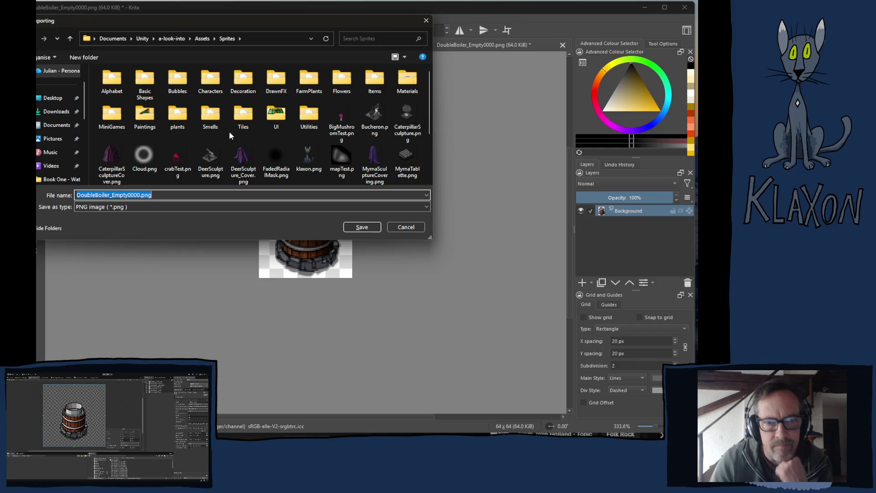
double_click(320, 125)
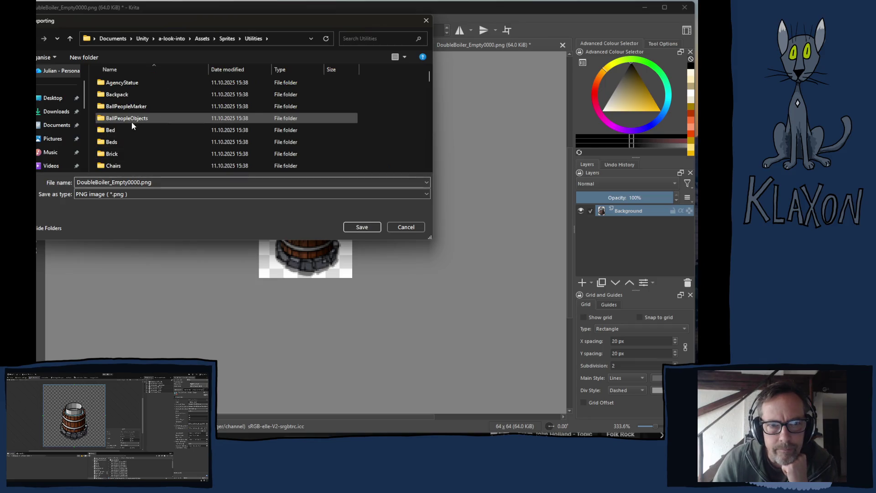
double_click(123, 142)
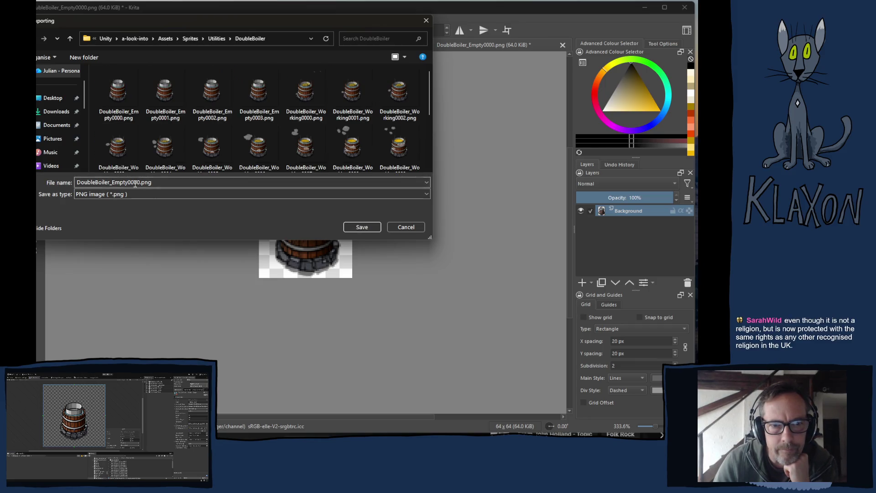
double_click(116, 182)
drag(111, 182, 140, 182)
text(Ico)
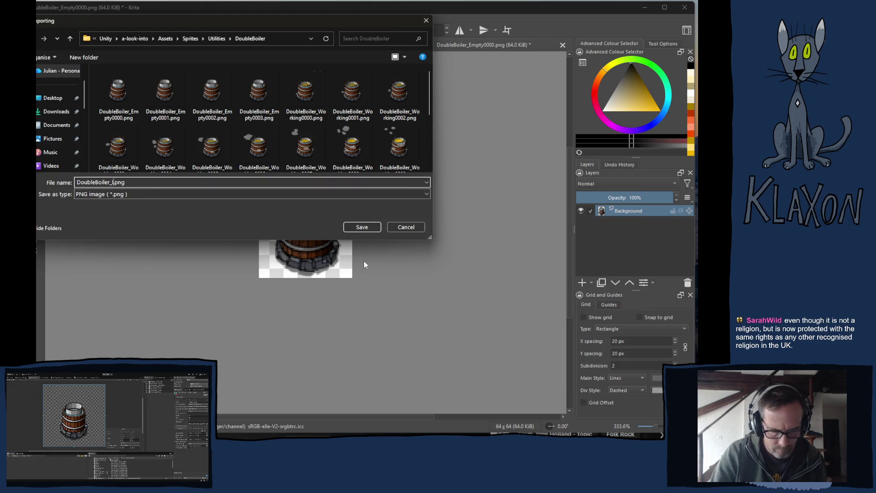
text(n)
key(Return)
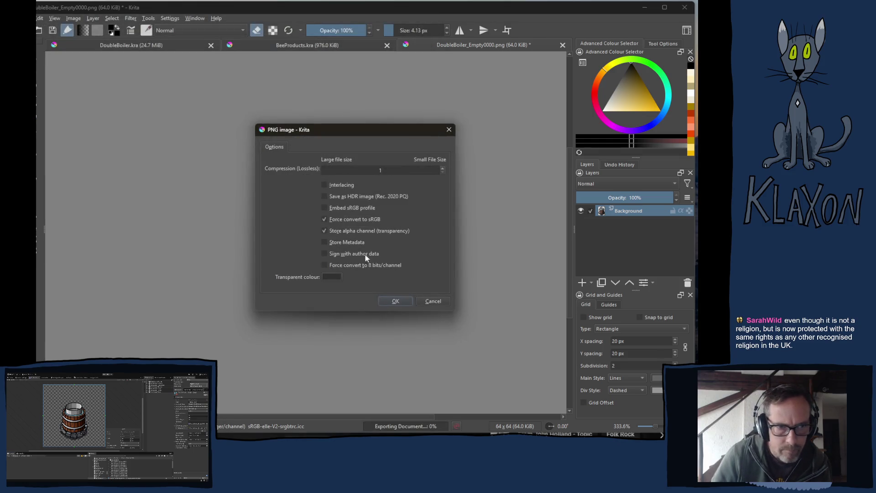
click(403, 305)
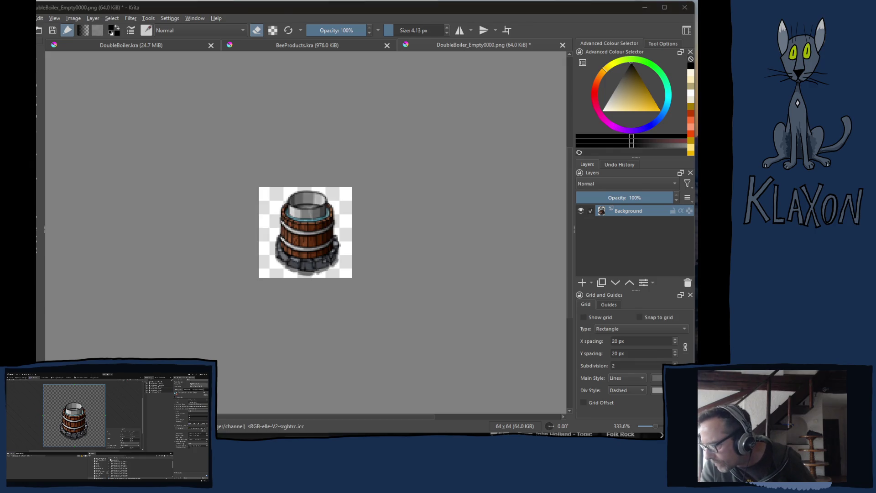
- Switch from Krita back to the Unity editor
key(alt+Tab)
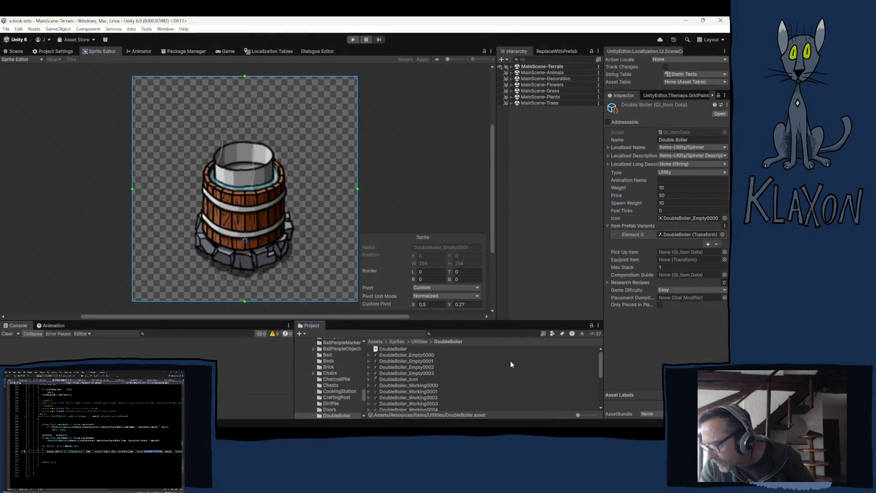
- Set DoubleBoiler_Icon to Single sprite, 512 pixels per unit, max size 64, compression None
click(396, 380)
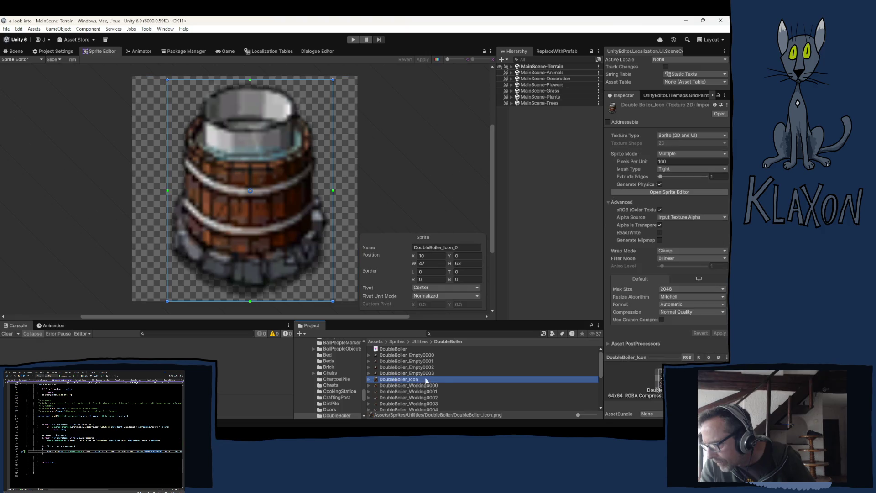
click(674, 153)
click(665, 162)
double_click(665, 162)
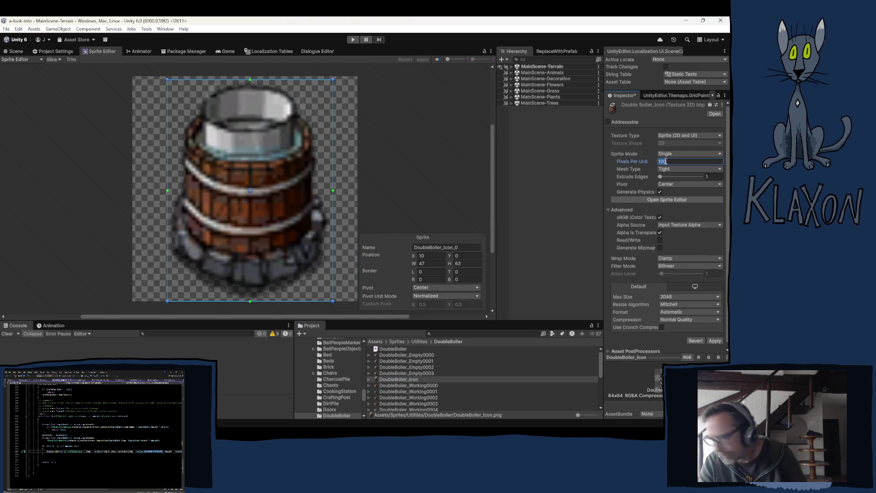
text(512)
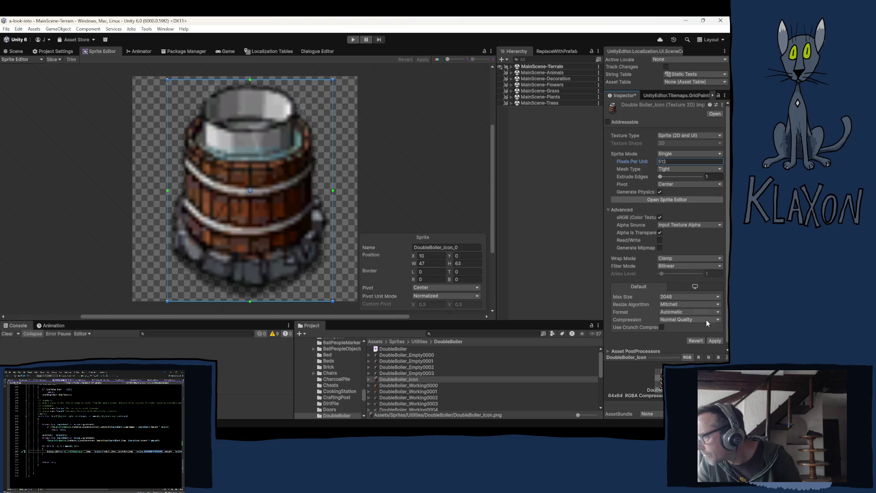
click(676, 298)
click(686, 312)
click(687, 320)
click(680, 328)
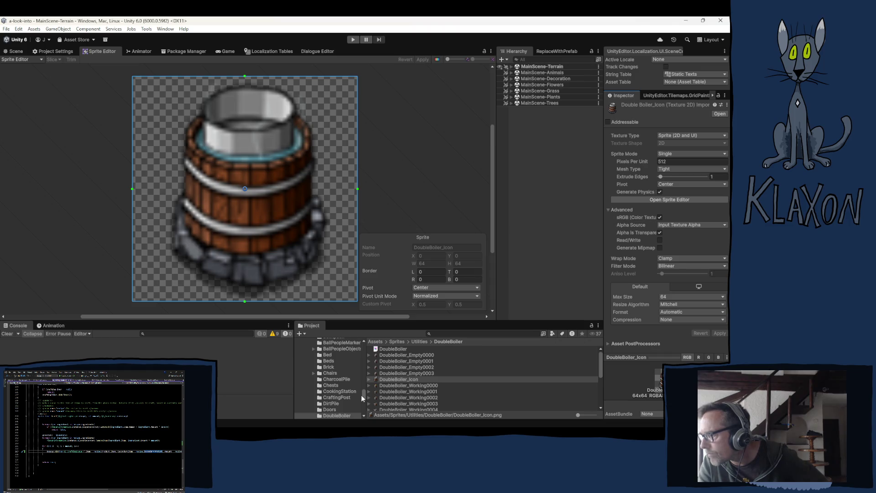
scroll(333, 381, up, 10)
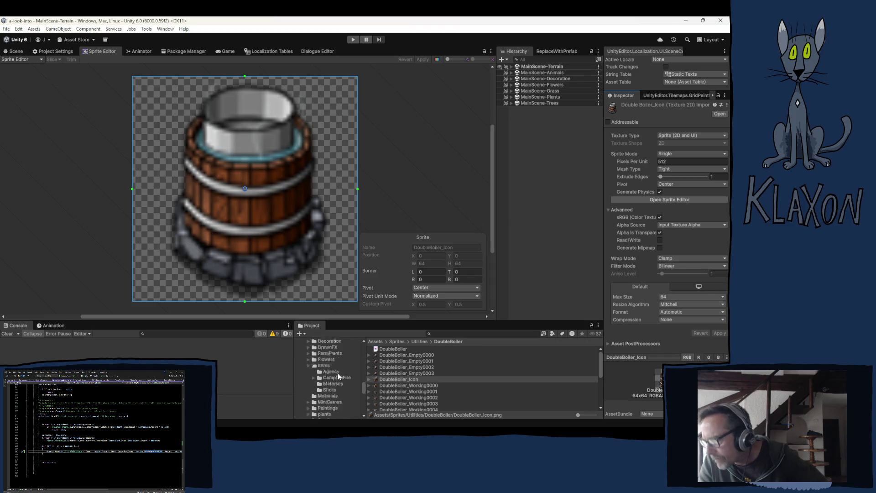
scroll(335, 388, up, 5)
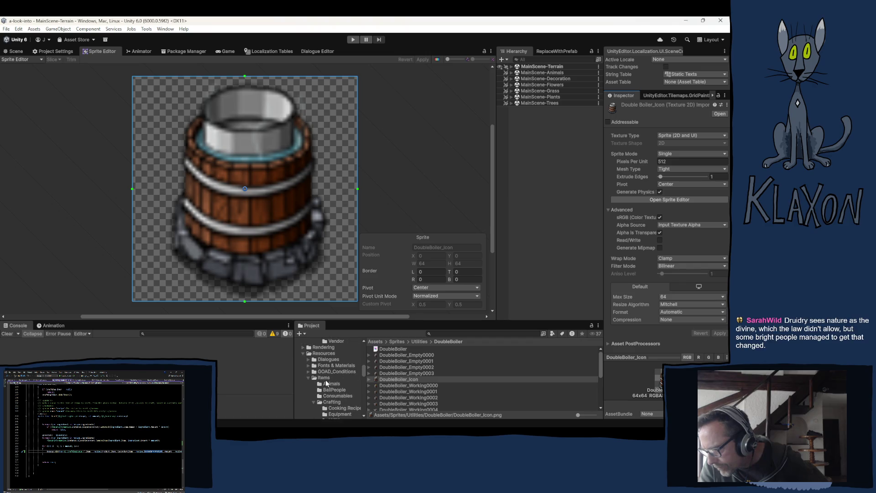
scroll(335, 367, down, 5)
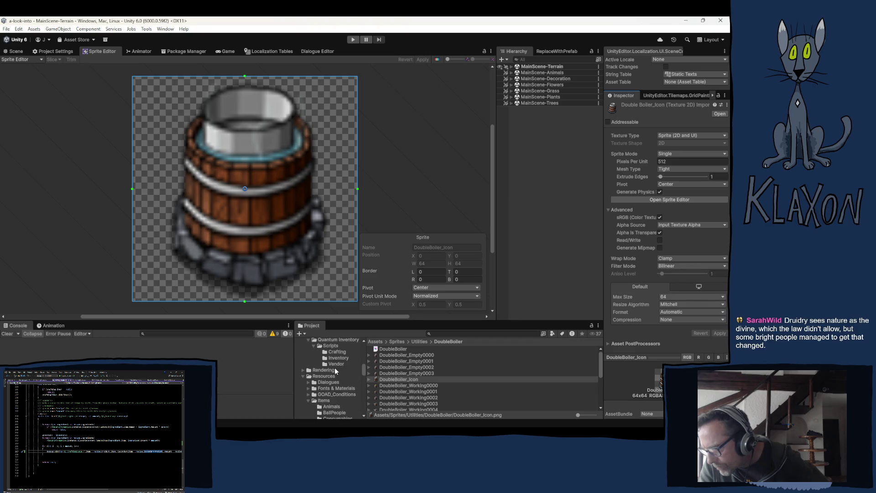
- Assign DoubleBoiler_Icon as the icon of the Items/Utilities DoubleBoiler item
click(335, 399)
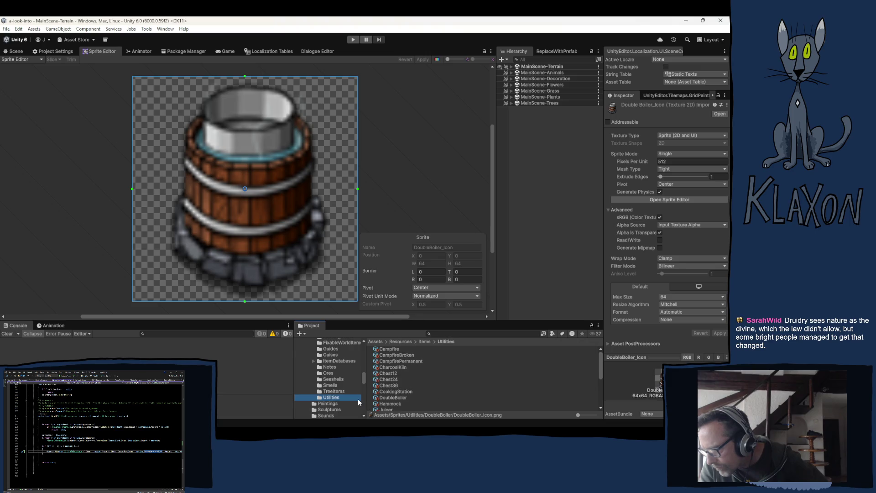
click(395, 398)
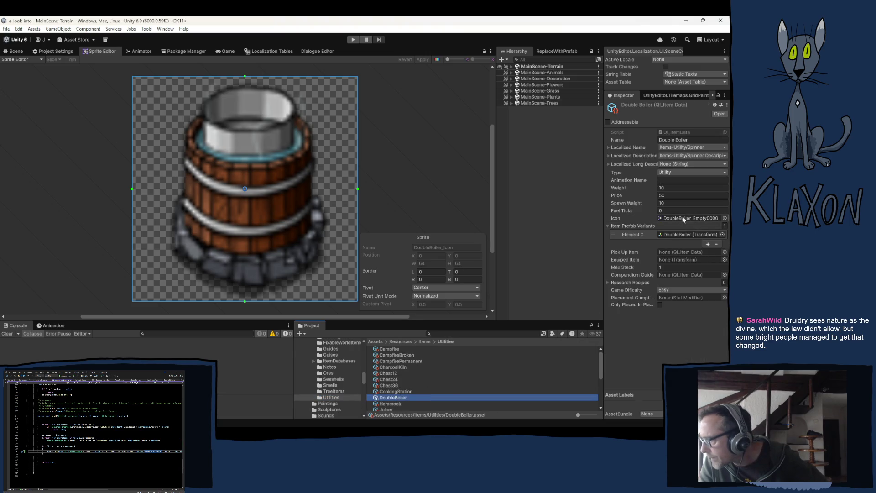
click(679, 219)
mouse_move(417, 383)
mouse_down()
mouse_move(502, 319)
mouse_move(691, 218)
mouse_up()
- Open the item's DoubleBoiler prefab for editing
click(688, 234)
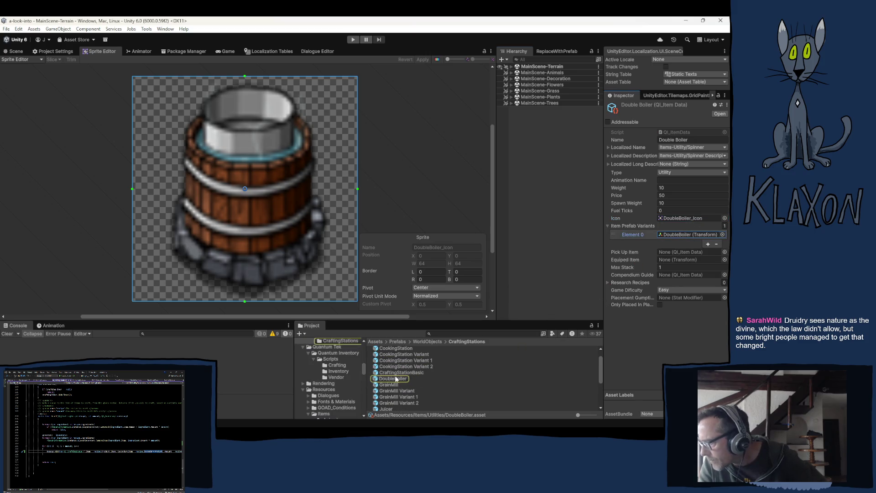
double_click(682, 235)
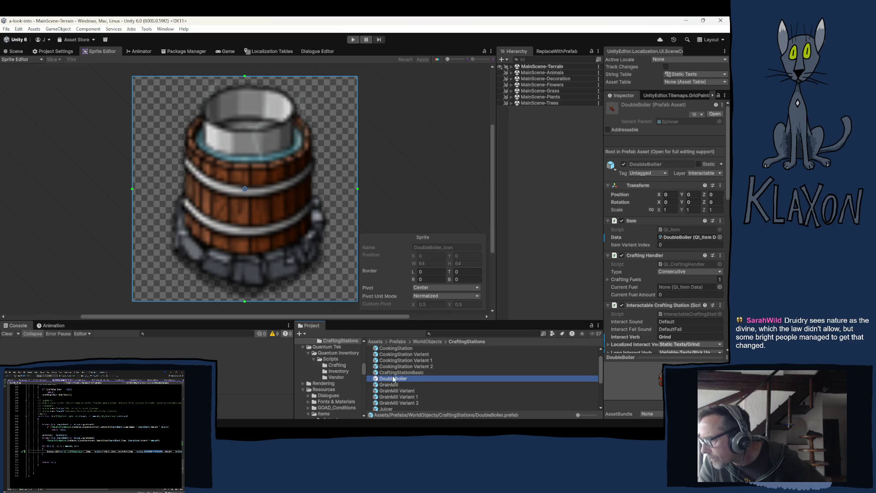
double_click(394, 378)
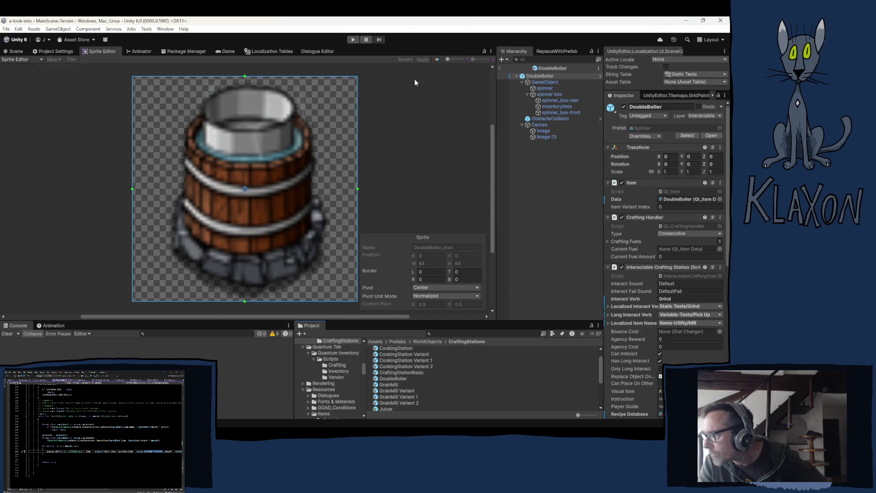
- Swap the spinner's GrainMill_Idle sprite for DoubleBoiler_Empty0000 in the prefab's scene view
click(15, 52)
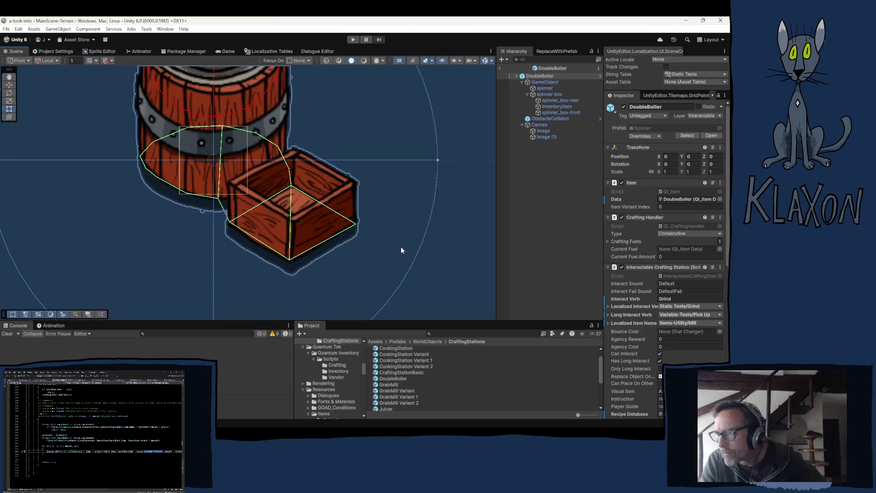
scroll(256, 158, down, 2)
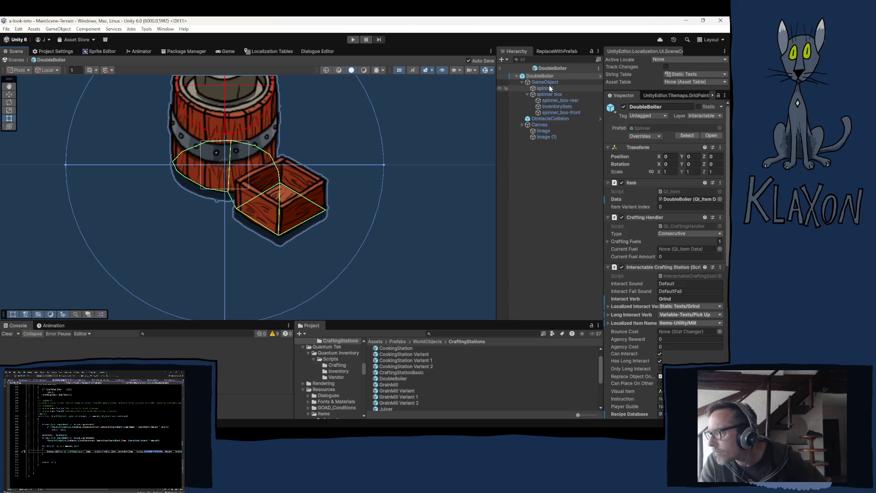
drag(316, 145, 317, 209)
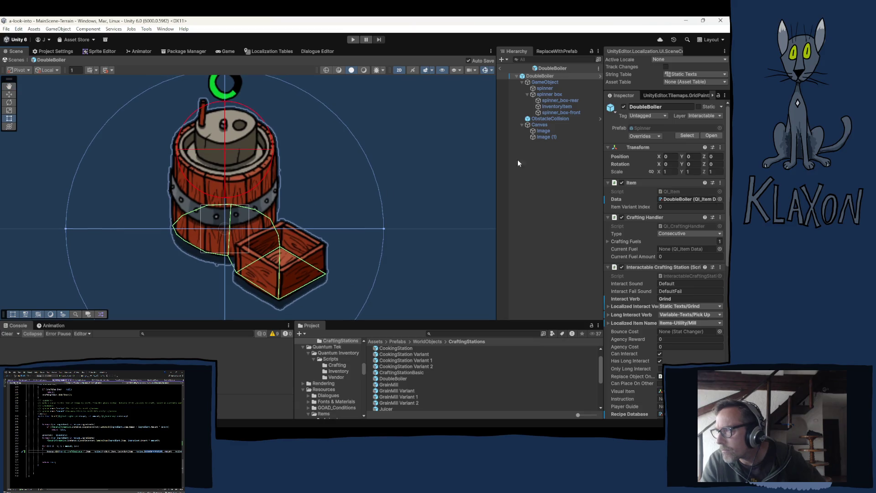
click(544, 88)
click(673, 172)
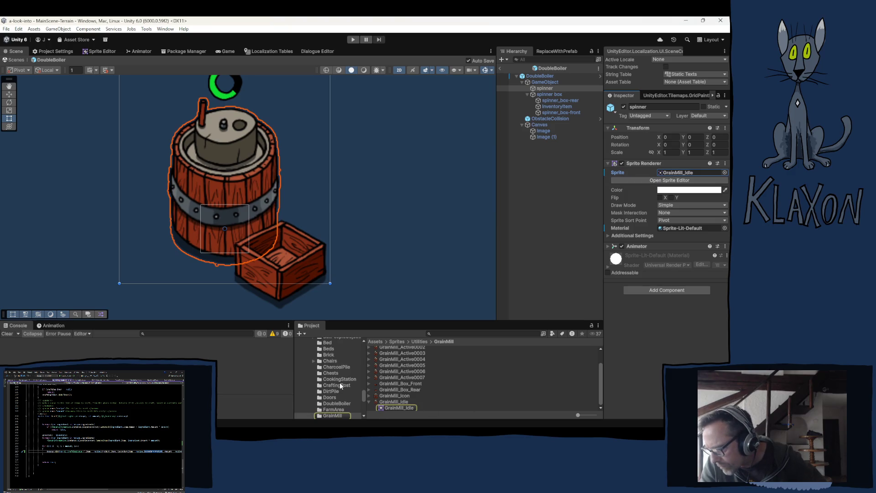
click(334, 403)
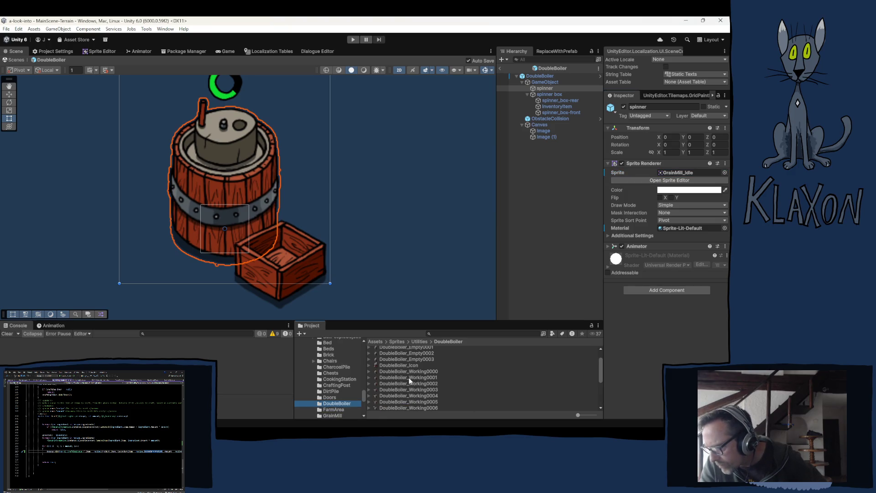
mouse_move(391, 356)
mouse_down()
mouse_move(688, 189)
mouse_move(672, 176)
mouse_up()
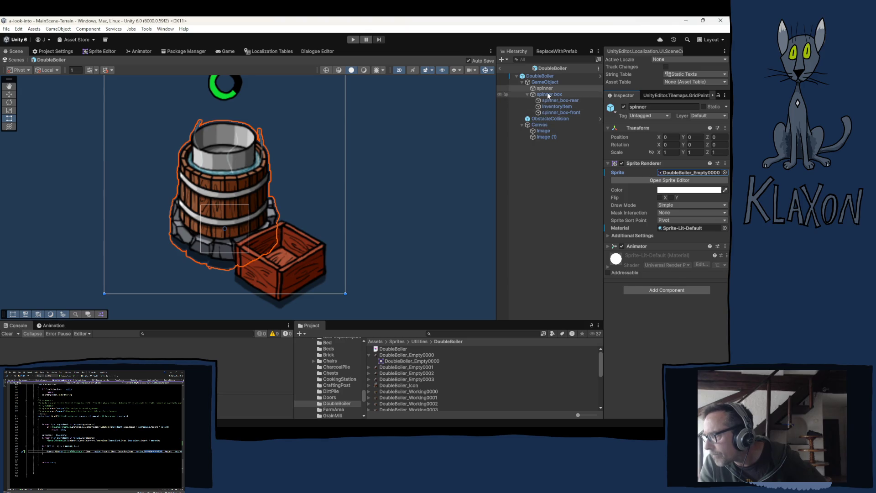
- Deactivate the spinner box object so its wooden crate pieces are hidden
click(556, 106)
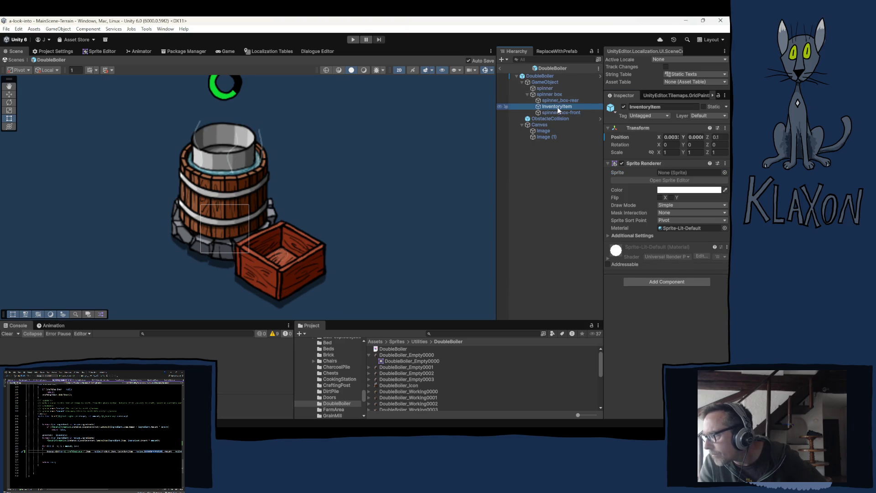
click(554, 101)
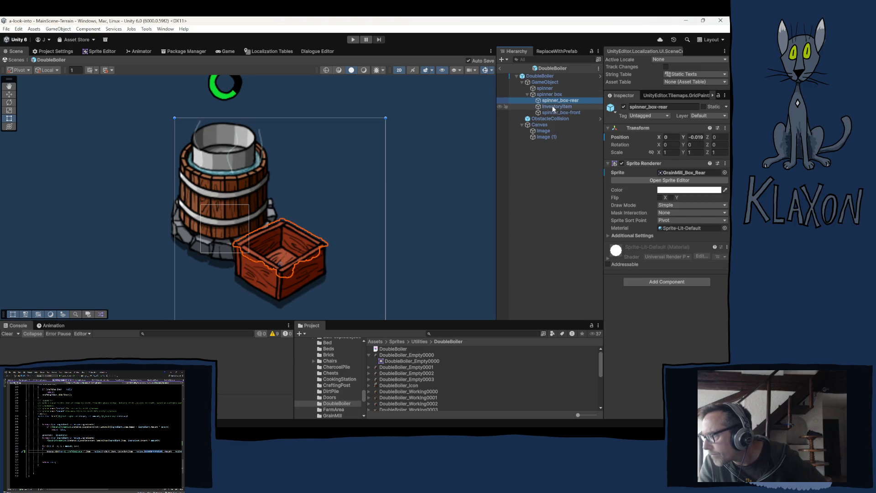
click(552, 107)
click(554, 113)
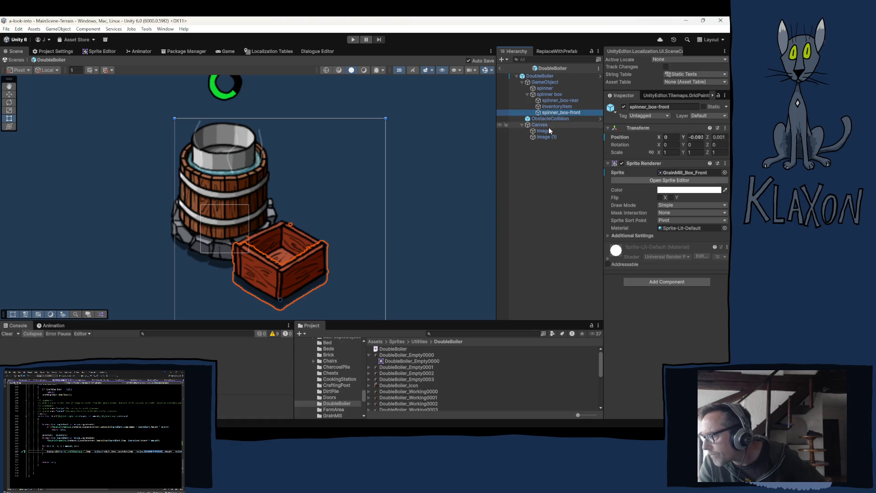
click(545, 95)
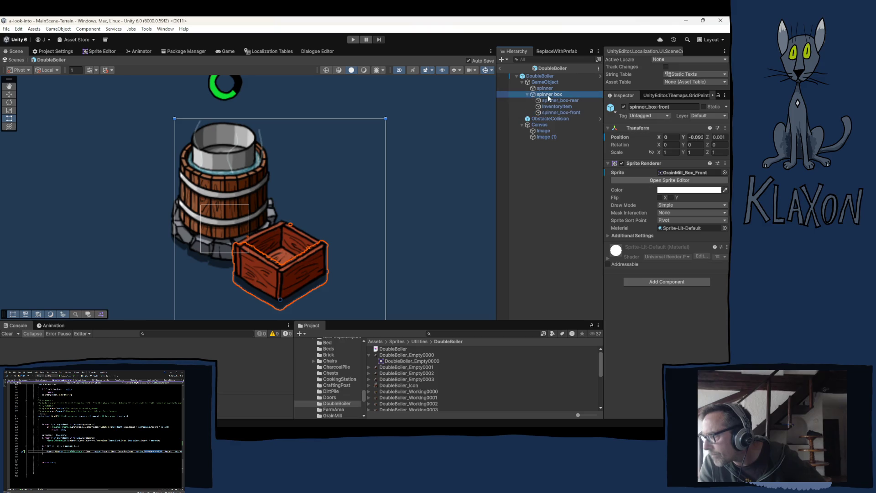
click(623, 107)
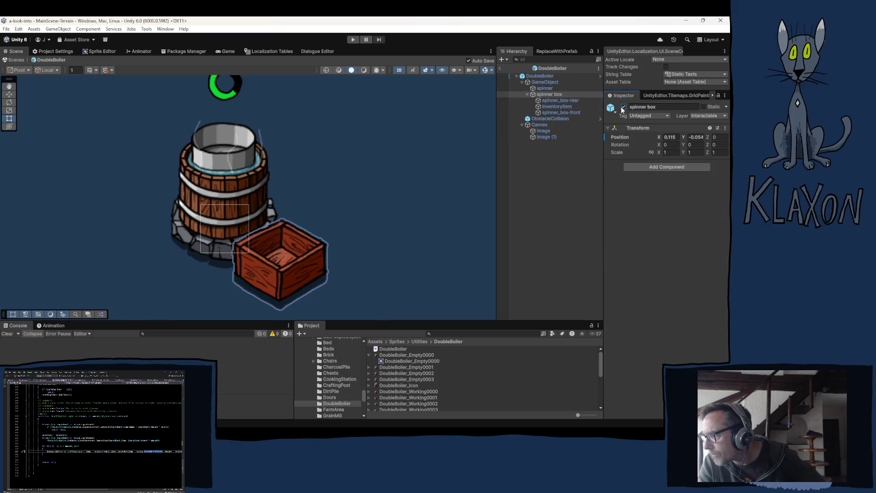
click(561, 198)
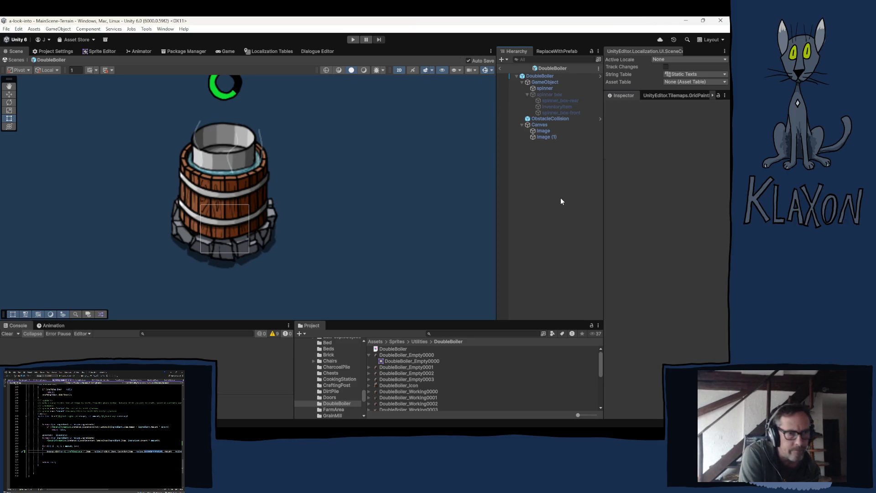
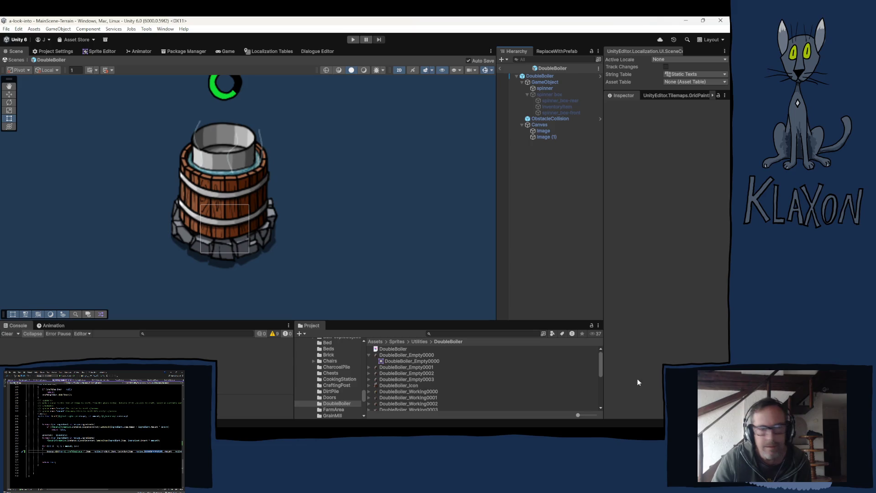
- Select the DoubleBoiler root and expand its Crafting Fuels list, showing the single Dynamiblob entry
click(547, 83)
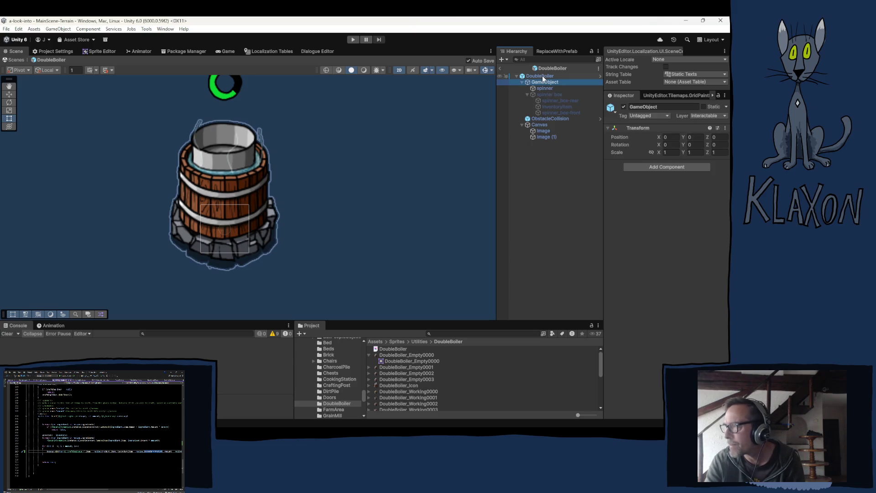
click(542, 76)
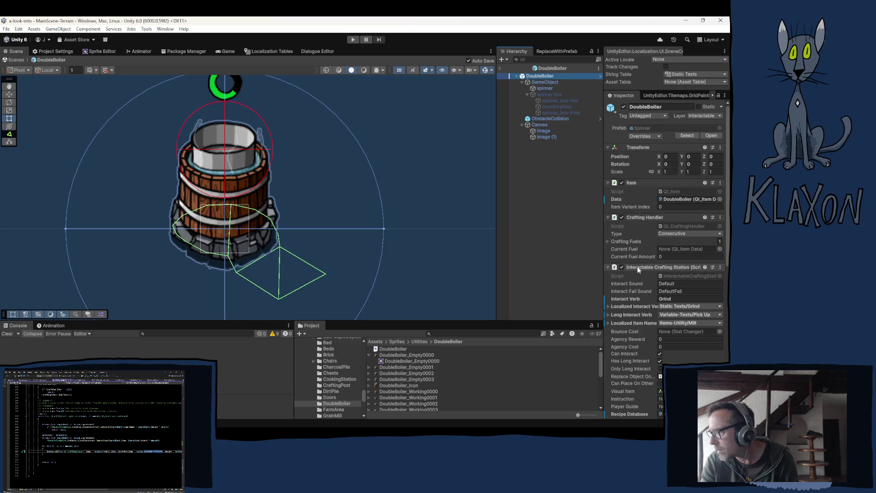
scroll(637, 267, down, 1)
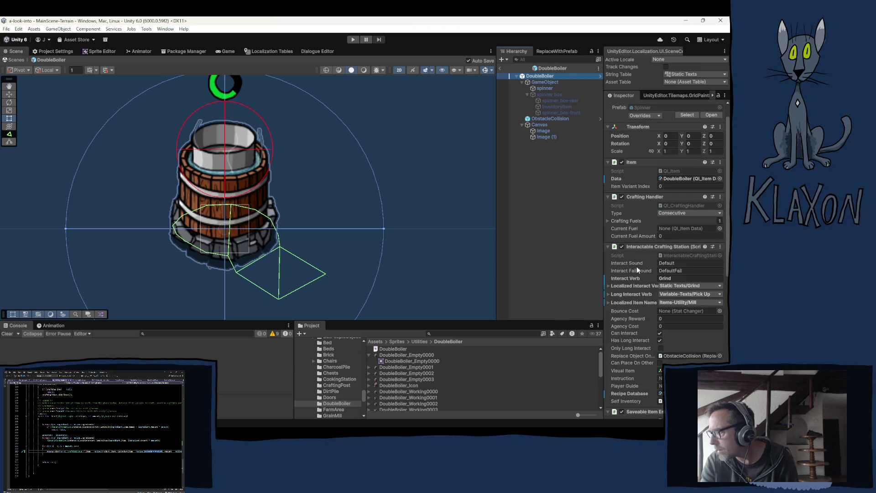
click(624, 221)
click(633, 230)
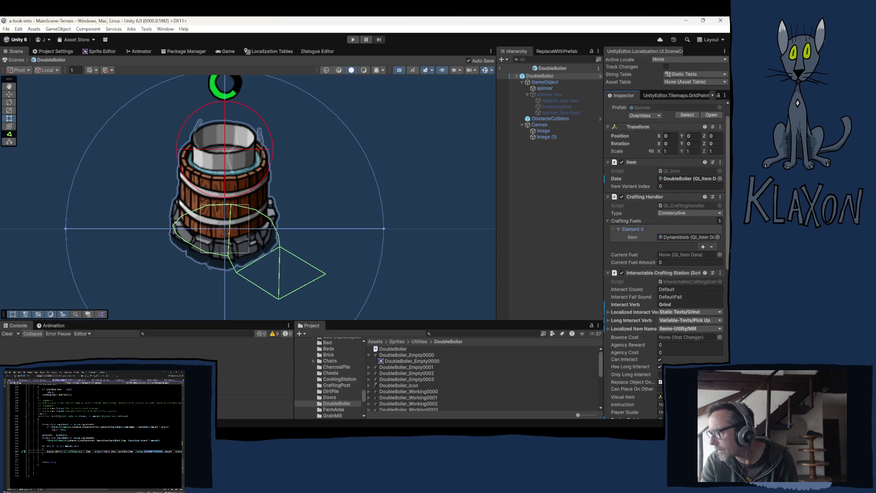
click(719, 220)
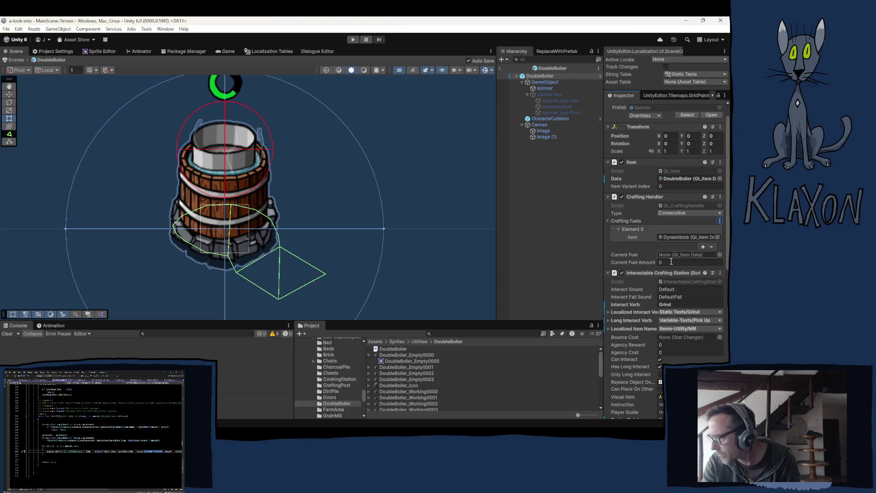
- Ping the Dynamiblob asset in the Project window and open the TreeItems folder of wood items
click(664, 238)
scroll(429, 379, down, 5)
scroll(414, 395, down, 3)
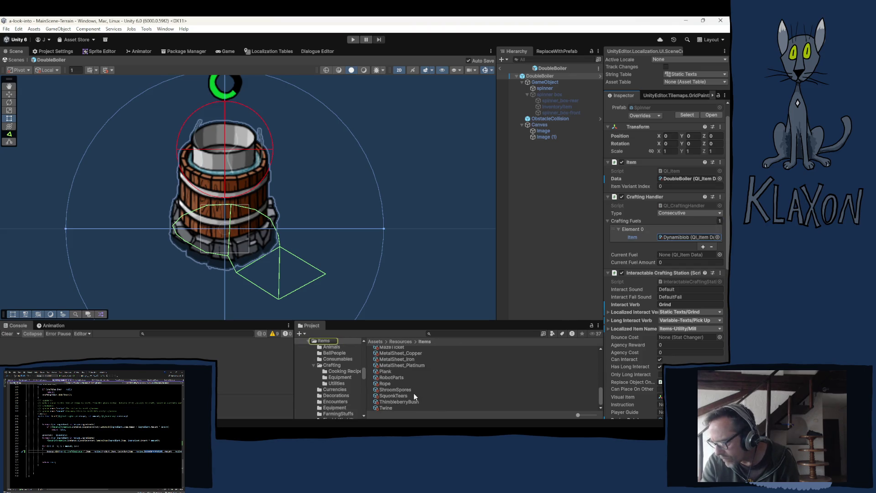
scroll(343, 385, down, 3)
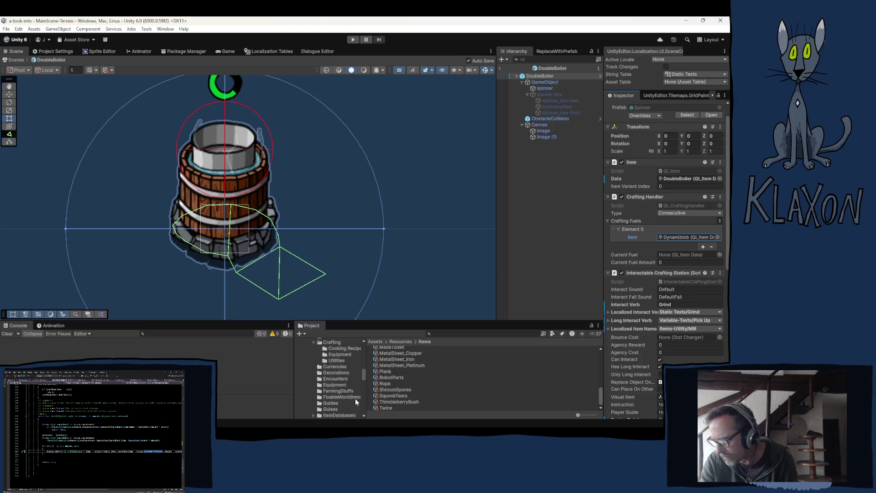
scroll(345, 402, down, 2)
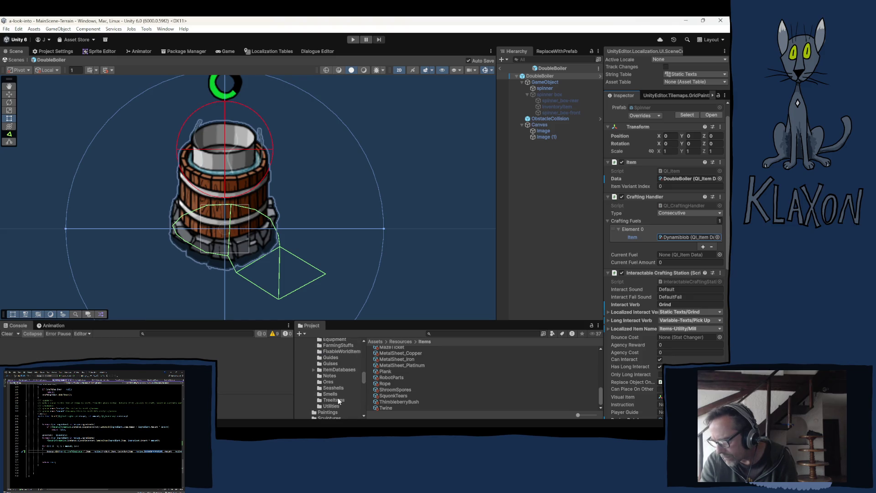
click(334, 399)
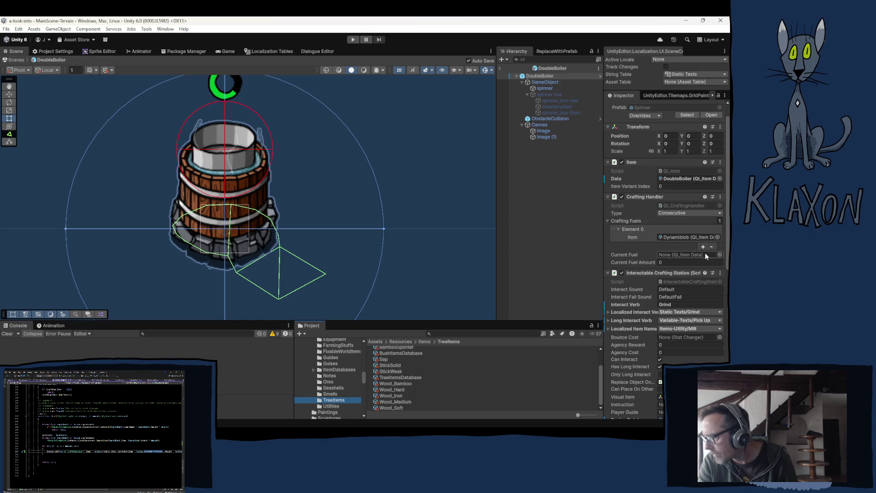
- Set the Crafting Fuels list size to 0, removing the Dynamiblob entry
click(720, 220)
text(0)
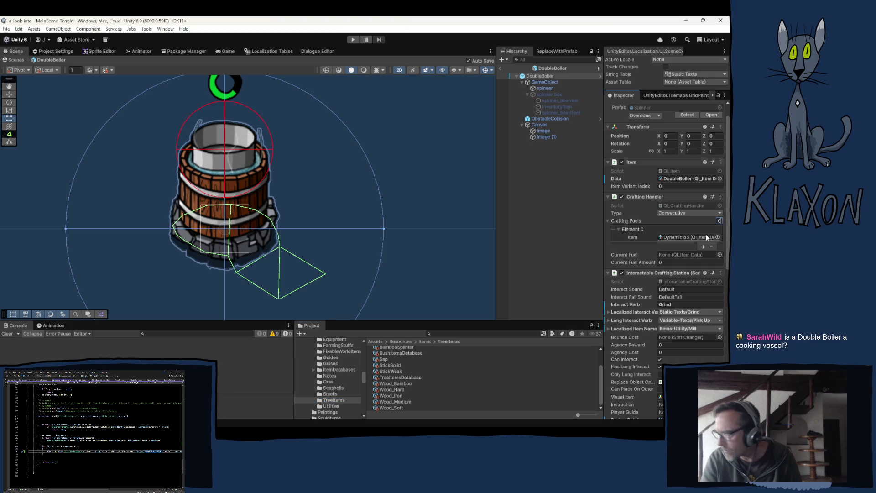
key(Return)
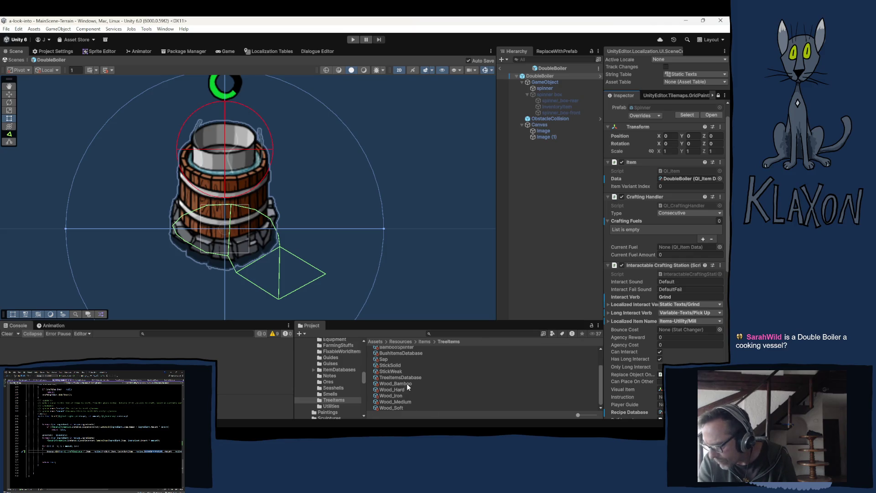
- Select the four wood item assets and drag them onto the Crafting Fuels list
scroll(410, 364, up, 2)
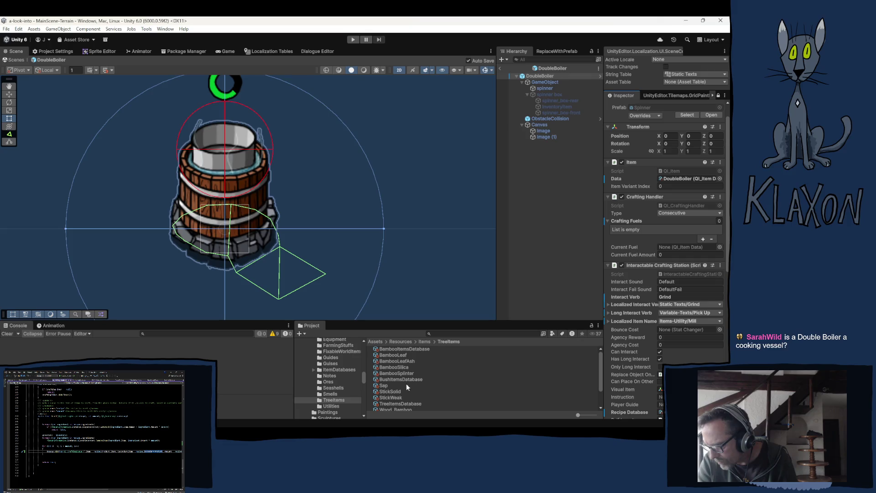
scroll(412, 385, down, 2)
scroll(422, 379, down, 1)
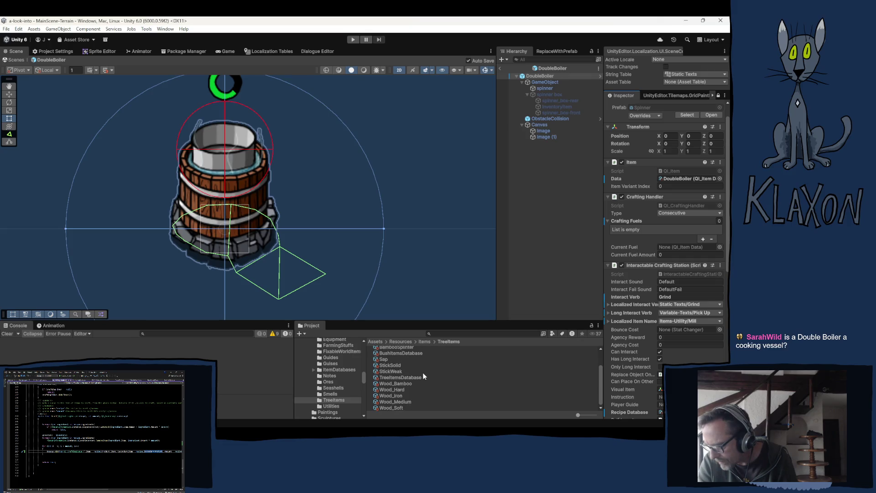
click(395, 389)
shift+click(391, 407)
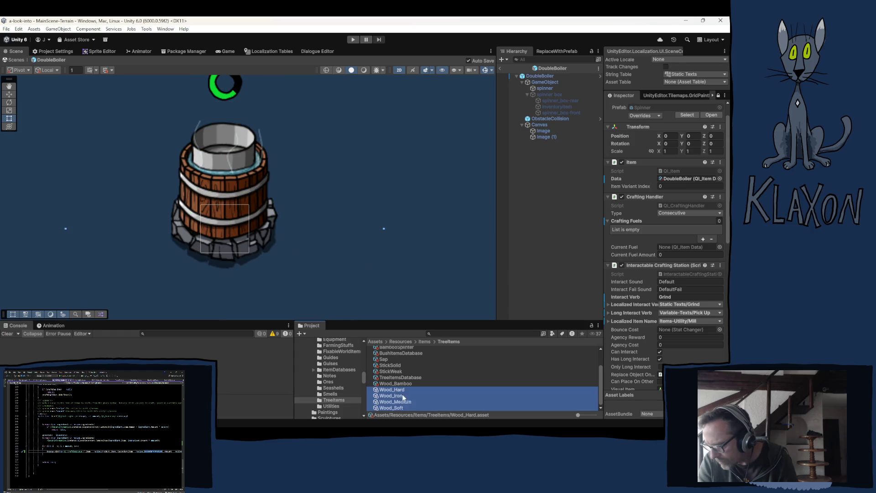
mouse_move(387, 391)
mouse_down()
mouse_move(410, 383)
mouse_move(626, 220)
mouse_up()
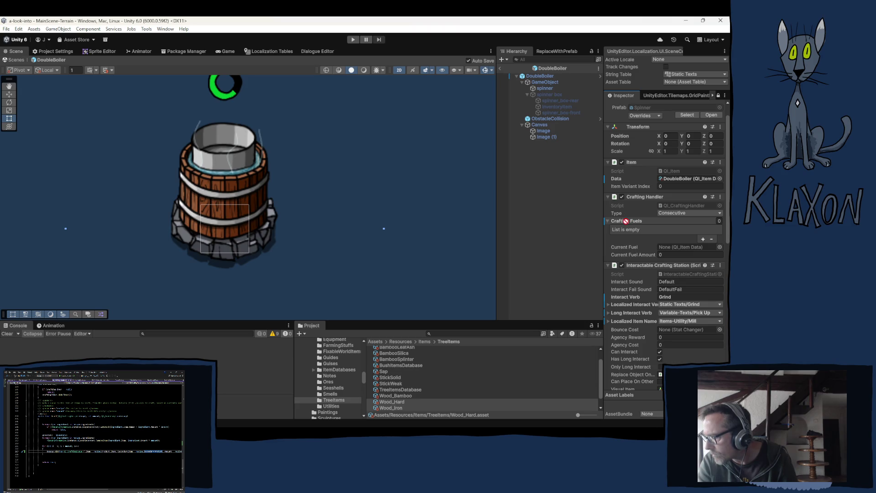
drag(626, 221, 626, 222)
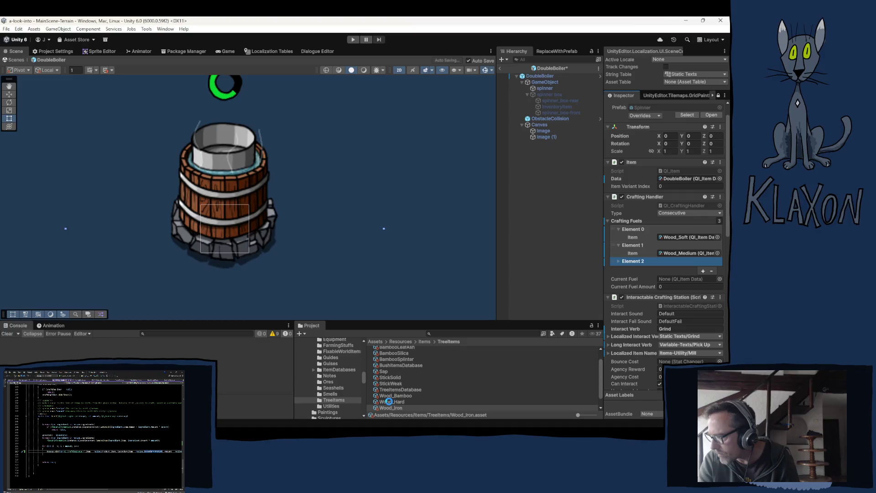
- Assign Wood_Hard to Element 2 and add Element 3 holding Wood_Iron
click(619, 262)
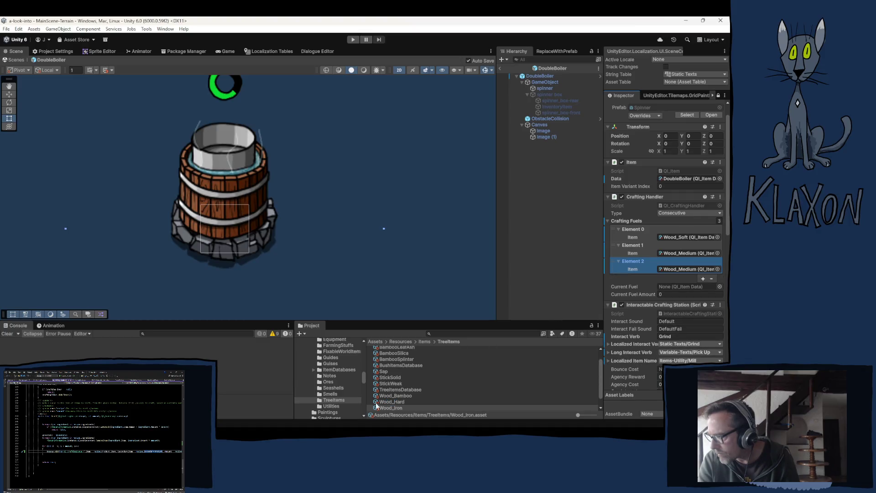
mouse_move(390, 401)
mouse_down()
mouse_move(455, 381)
mouse_move(687, 269)
mouse_up()
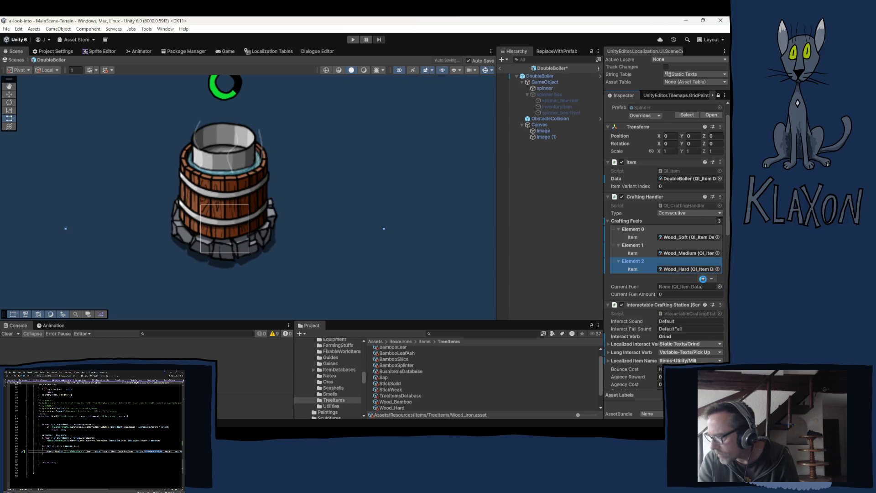
click(703, 279)
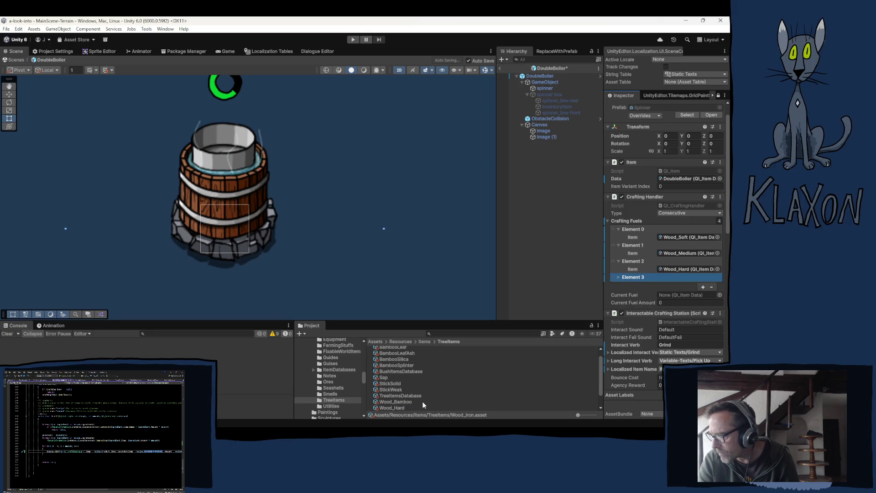
scroll(424, 397, down, 2)
mouse_move(388, 395)
mouse_down()
mouse_move(577, 319)
mouse_move(553, 340)
mouse_move(637, 266)
mouse_move(617, 277)
mouse_up()
click(618, 278)
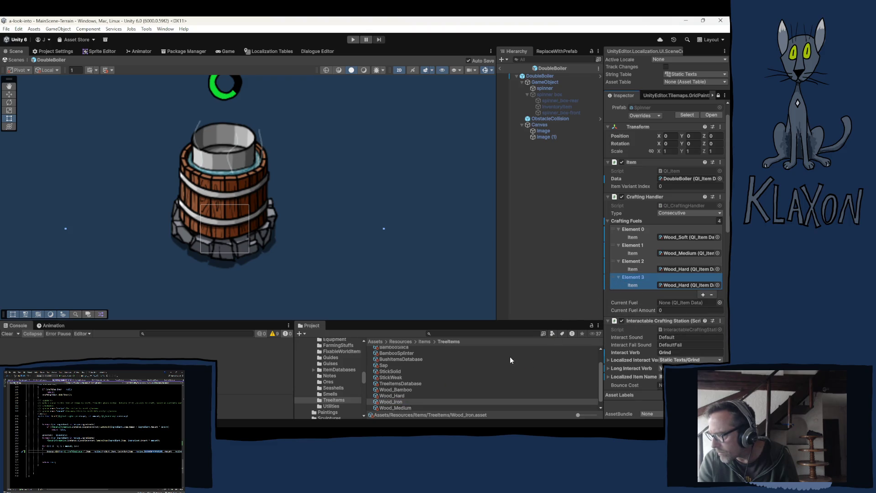
mouse_move(397, 402)
mouse_down()
mouse_move(674, 303)
mouse_move(674, 285)
mouse_up()
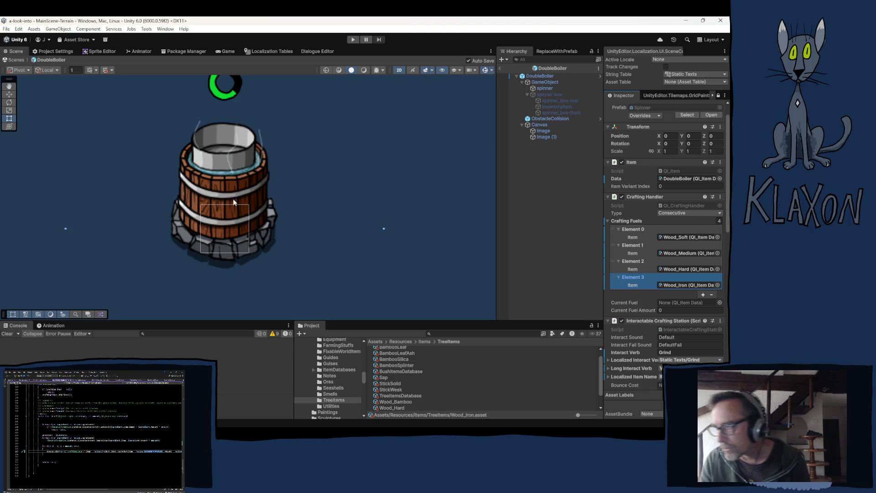
- Select the DoubleBoiler's spinner child in the Hierarchy to outline it in the scene
click(546, 89)
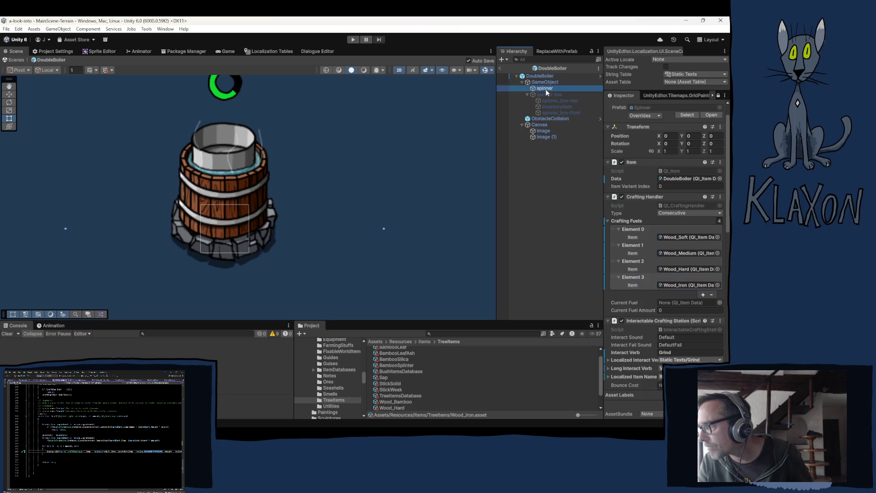